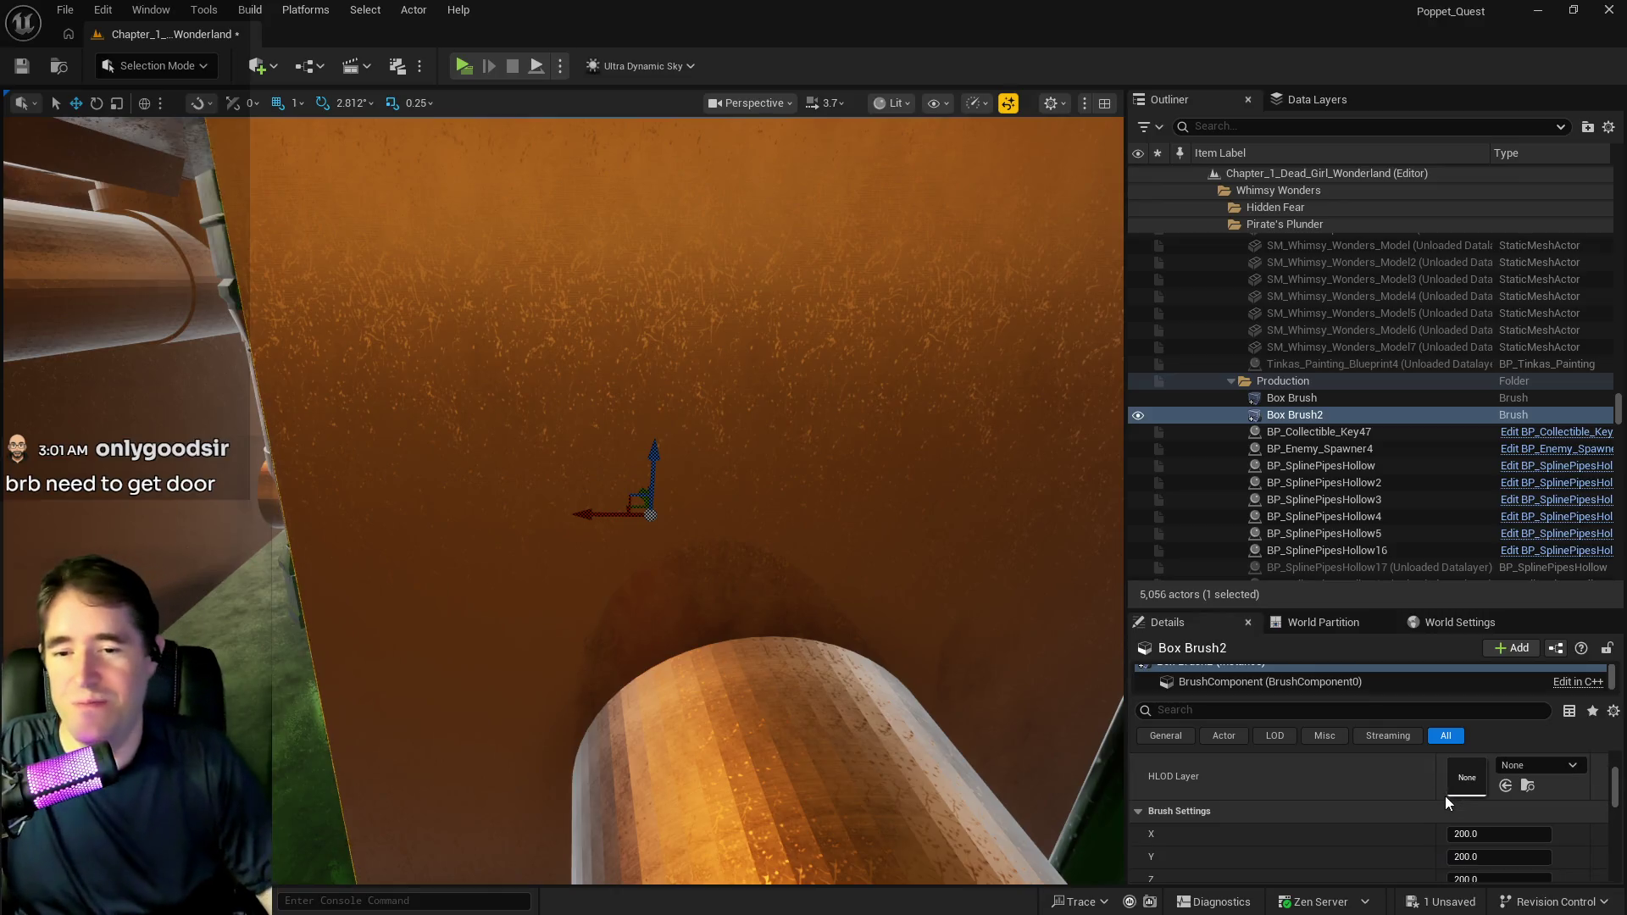
Set Box Brush2's Brush Type to Subtractive so it hollows out the room.
left_click(1475, 806)
left_click(1473, 845)
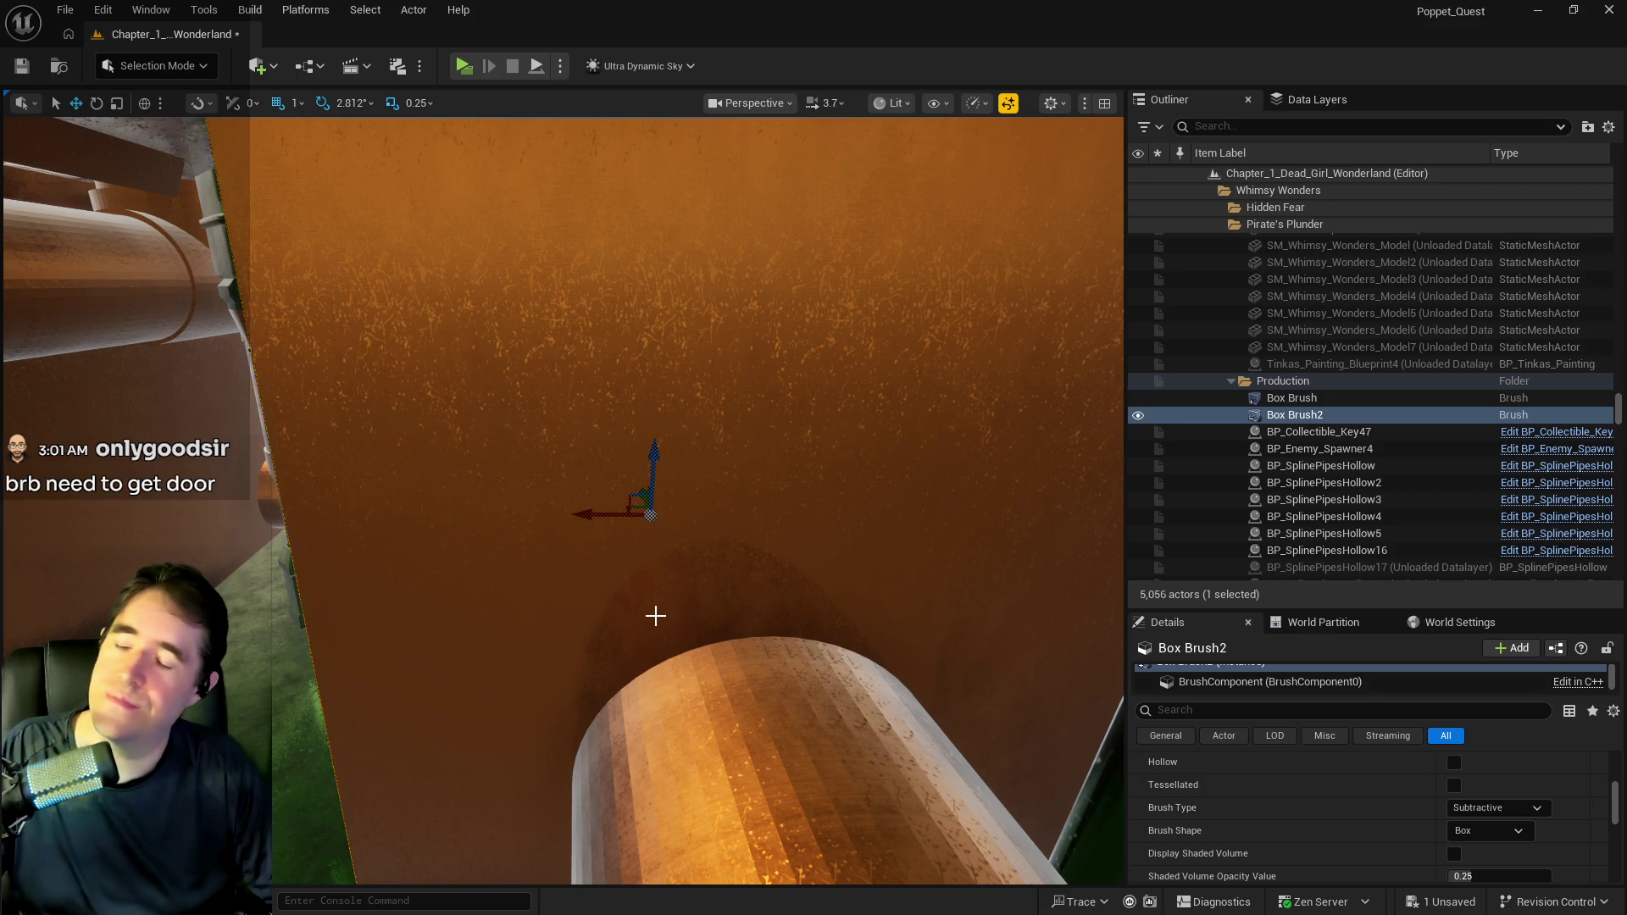
mouse_move(945, 683)
left_mouse_down()
mouse_move(669, 557)
mouse_move(605, 556)
mouse_move(568, 606)
mouse_move(592, 585)
left_mouse_up()
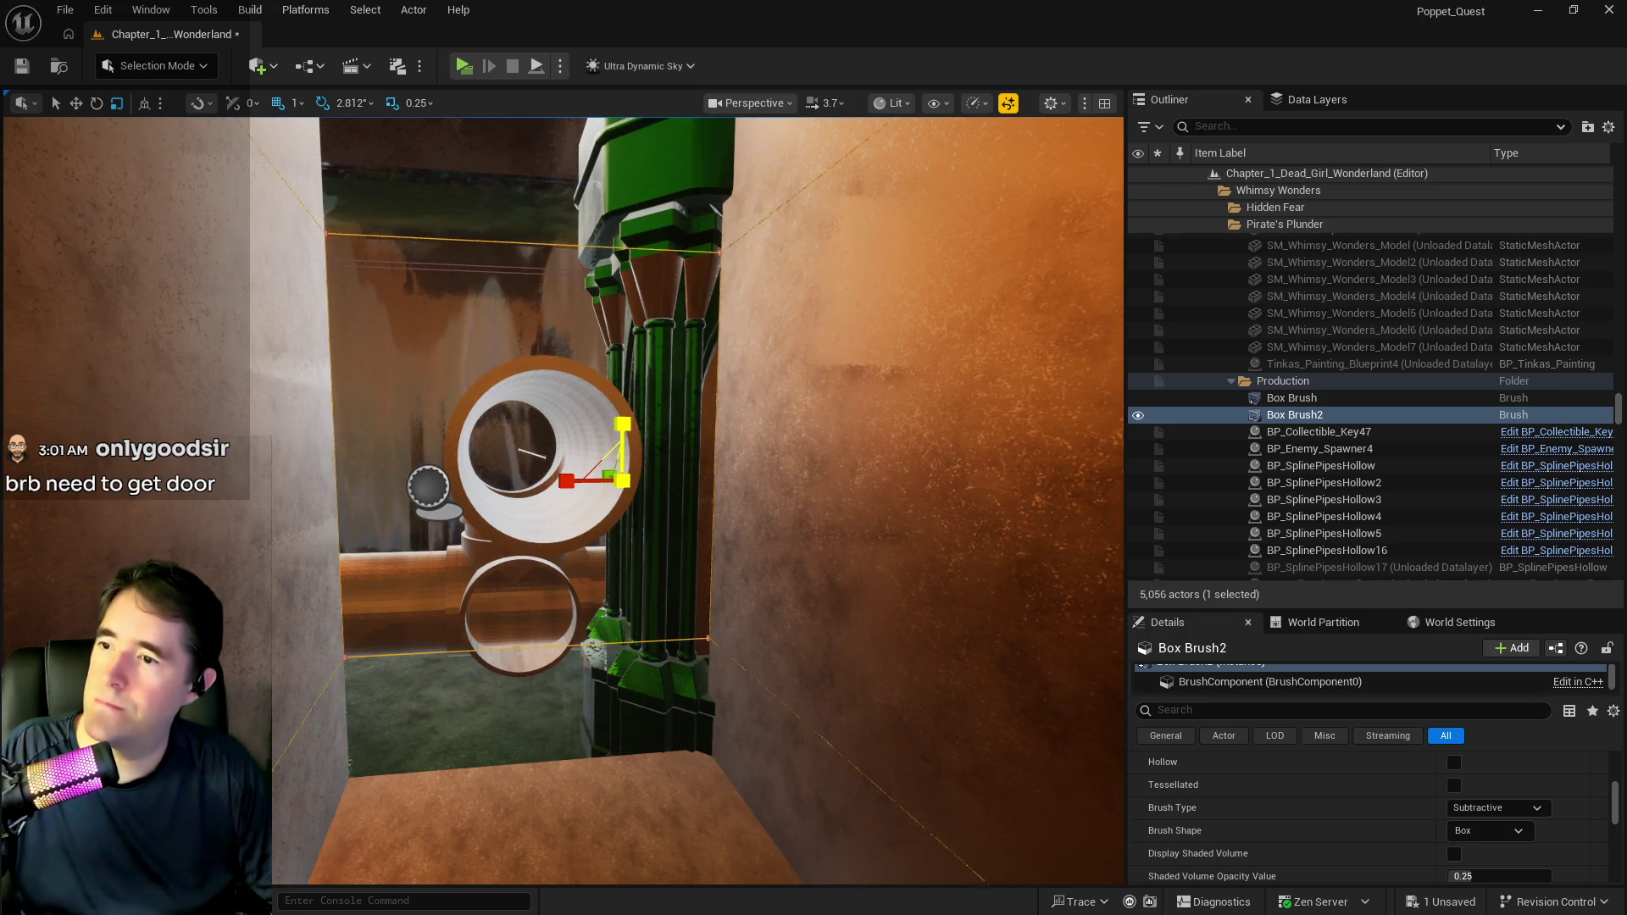
Fly through the carved room past the pipe ring to the ringed wall corner.
mouse_move(592, 585)
left_mouse_down()
mouse_move(568, 594)
mouse_move(567, 576)
mouse_move(572, 589)
left_mouse_up()
left_click_drag(442, 381, 445, 365)
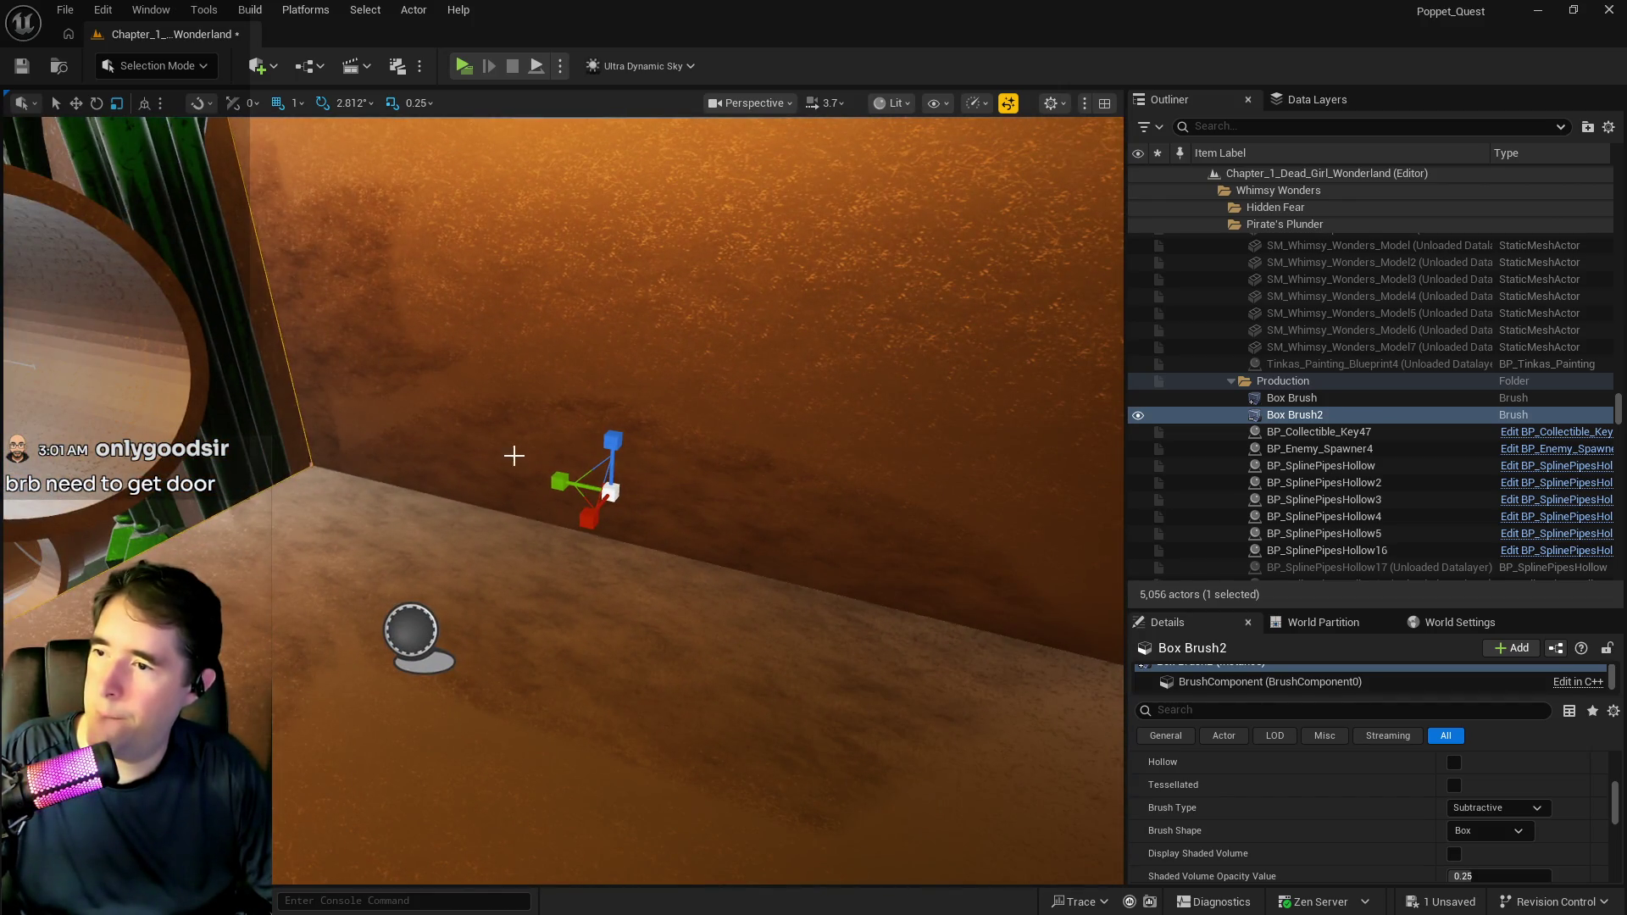
mouse_move(479, 487)
left_mouse_down()
mouse_move(492, 496)
mouse_move(434, 462)
mouse_move(475, 487)
left_mouse_up()
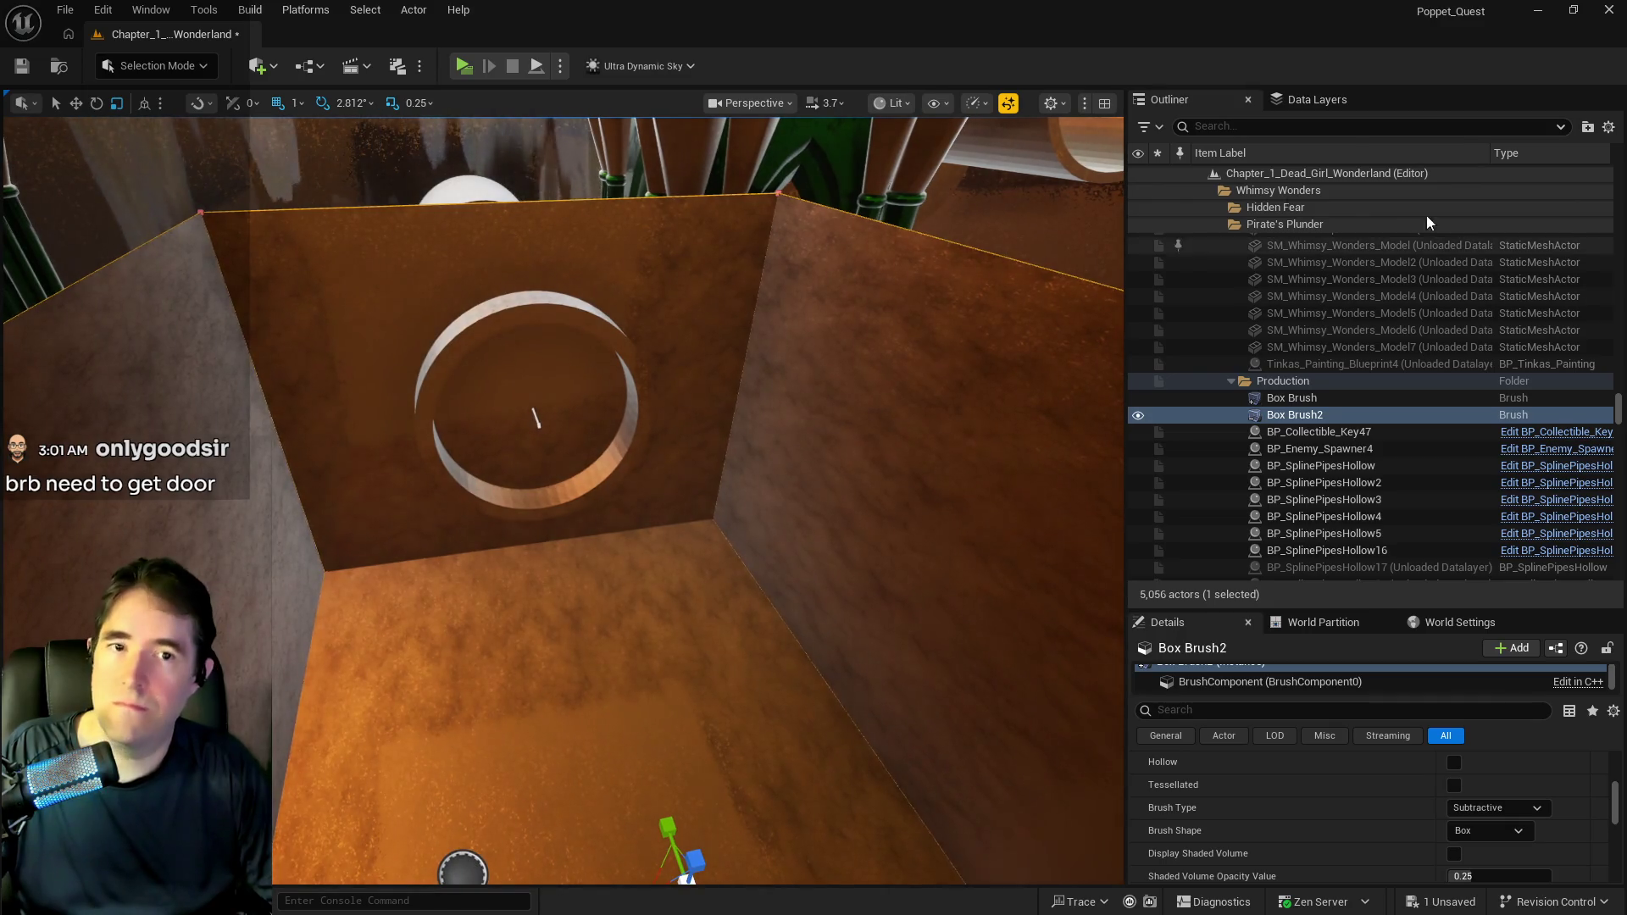
left_click(276, 71)
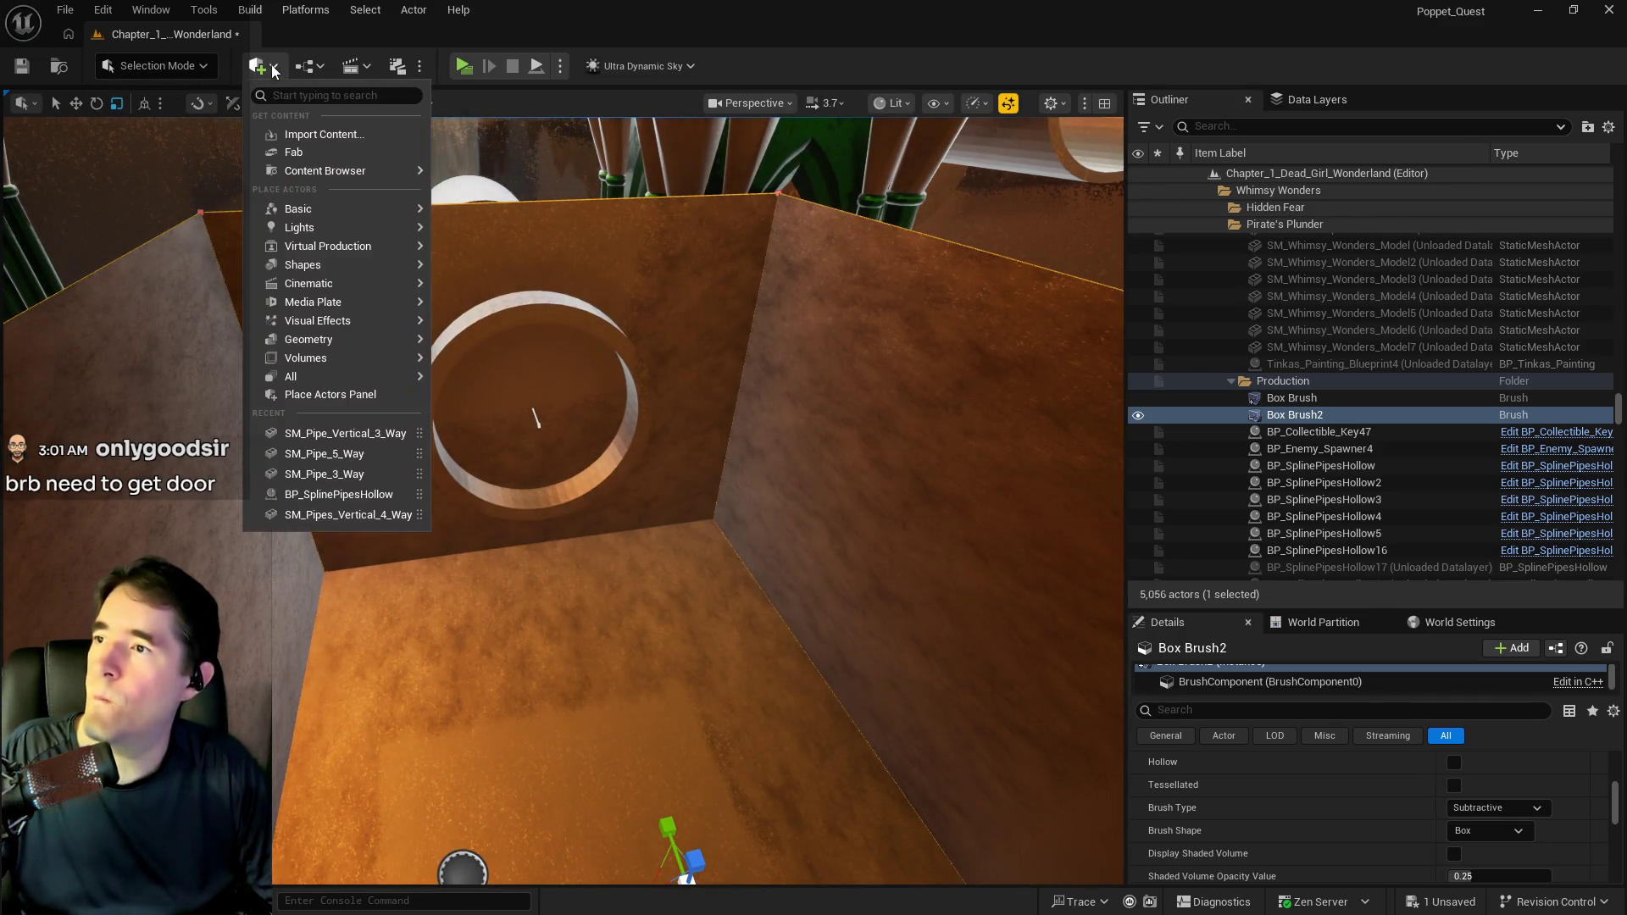
Place a Cylinder brush in the room and give it 60 sides.
mouse_move(335, 373)
mouse_move(343, 339)
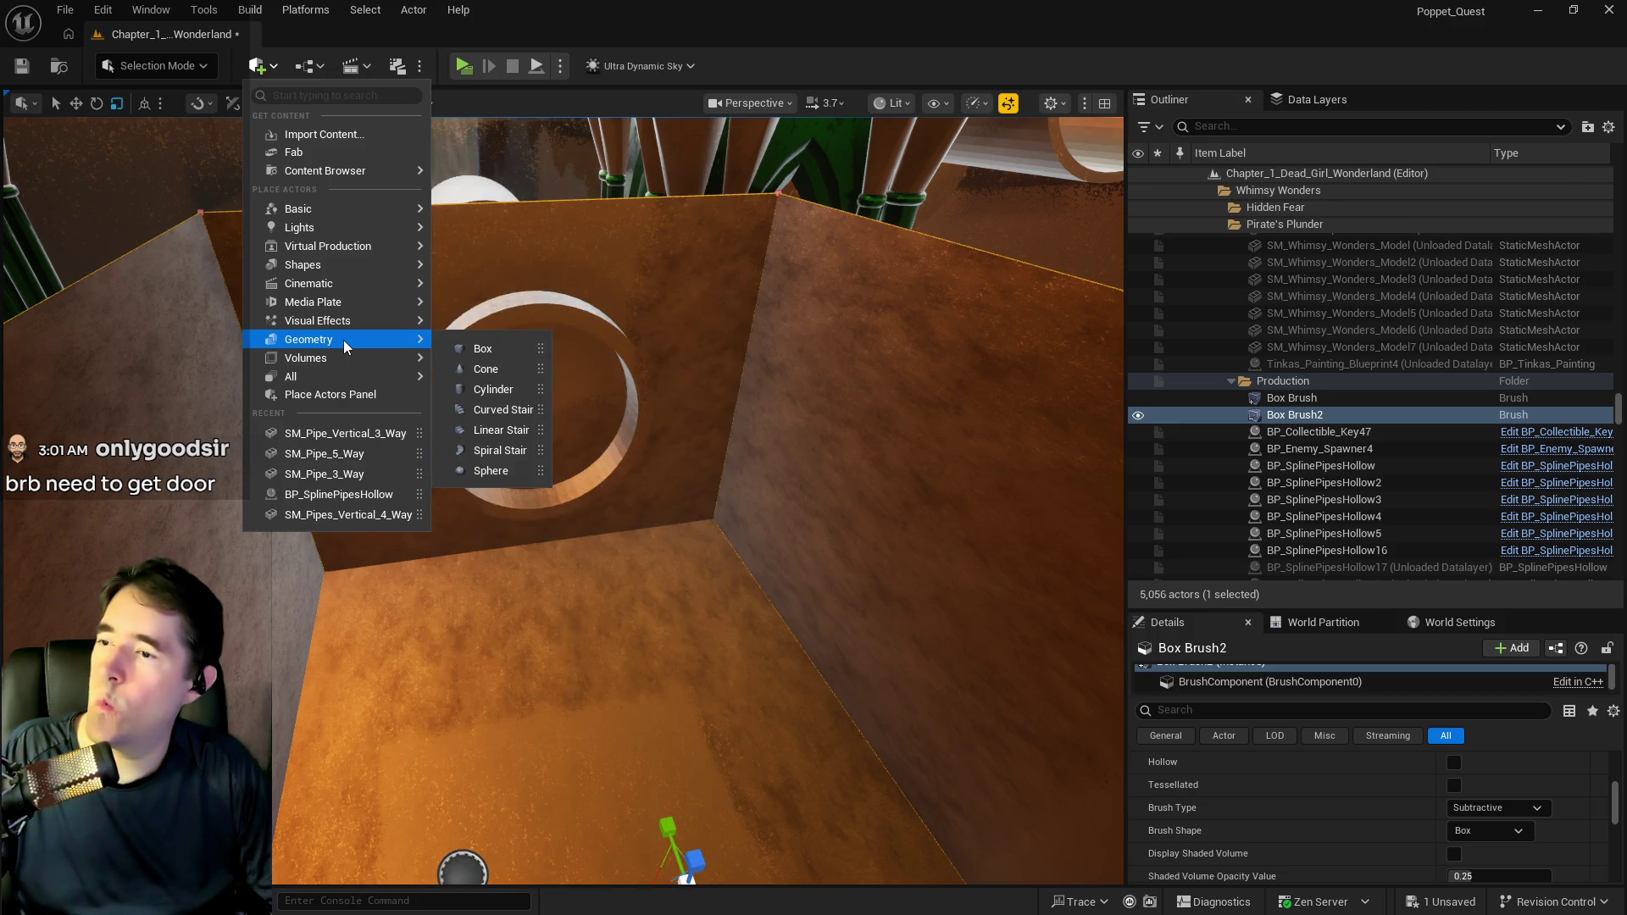
left_click_drag(493, 389, 594, 416)
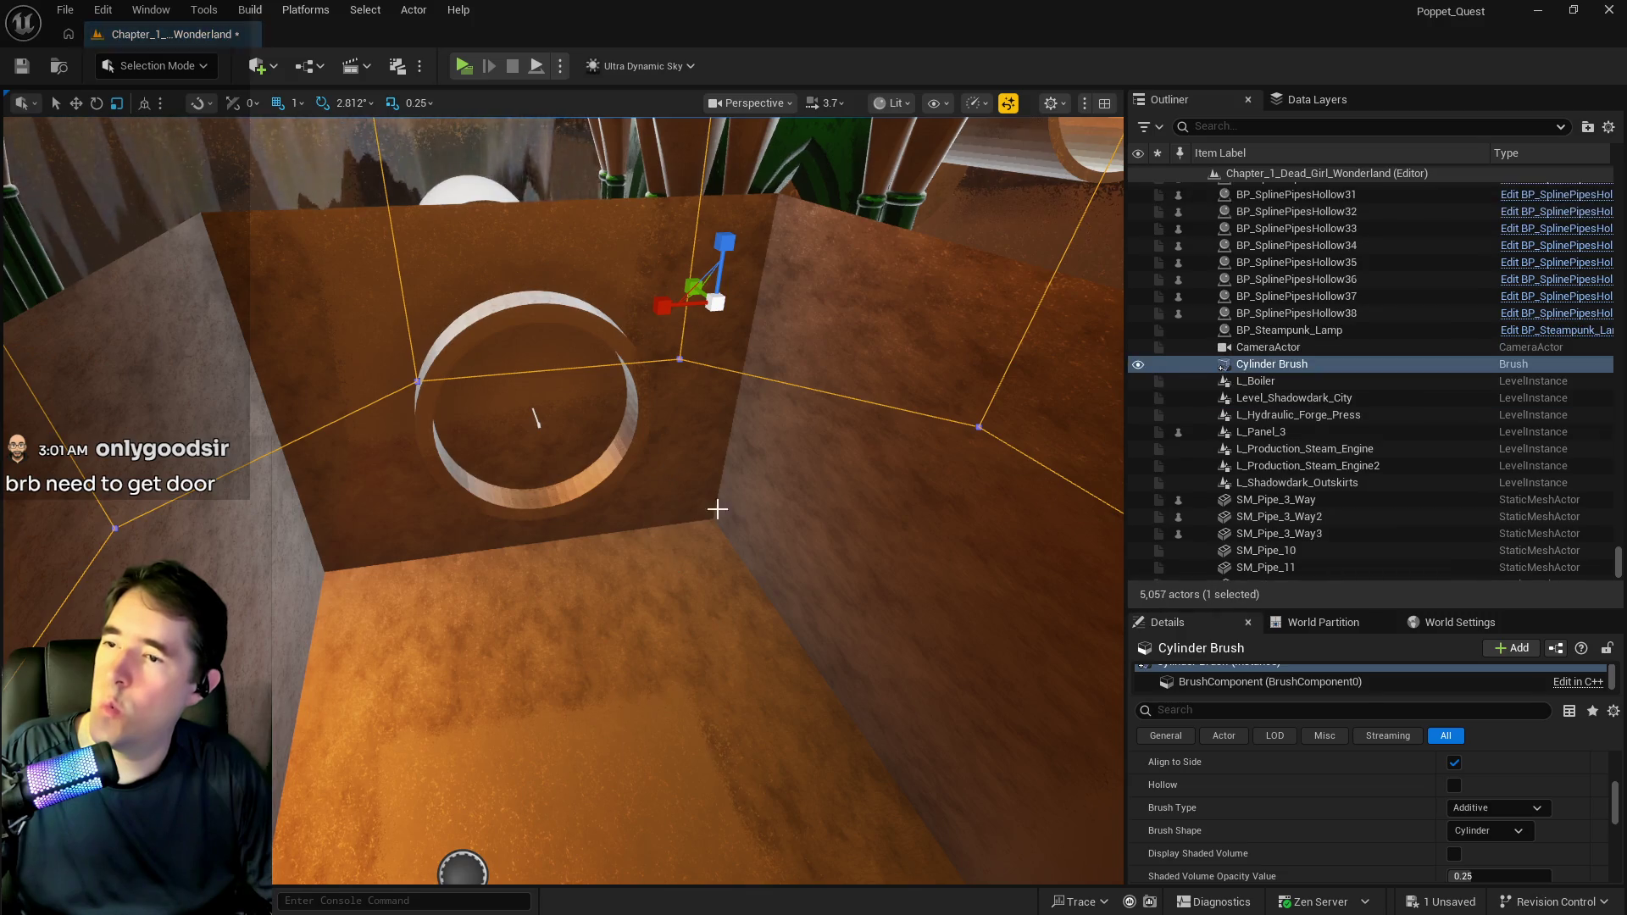
scroll(1424, 814, "up", 3)
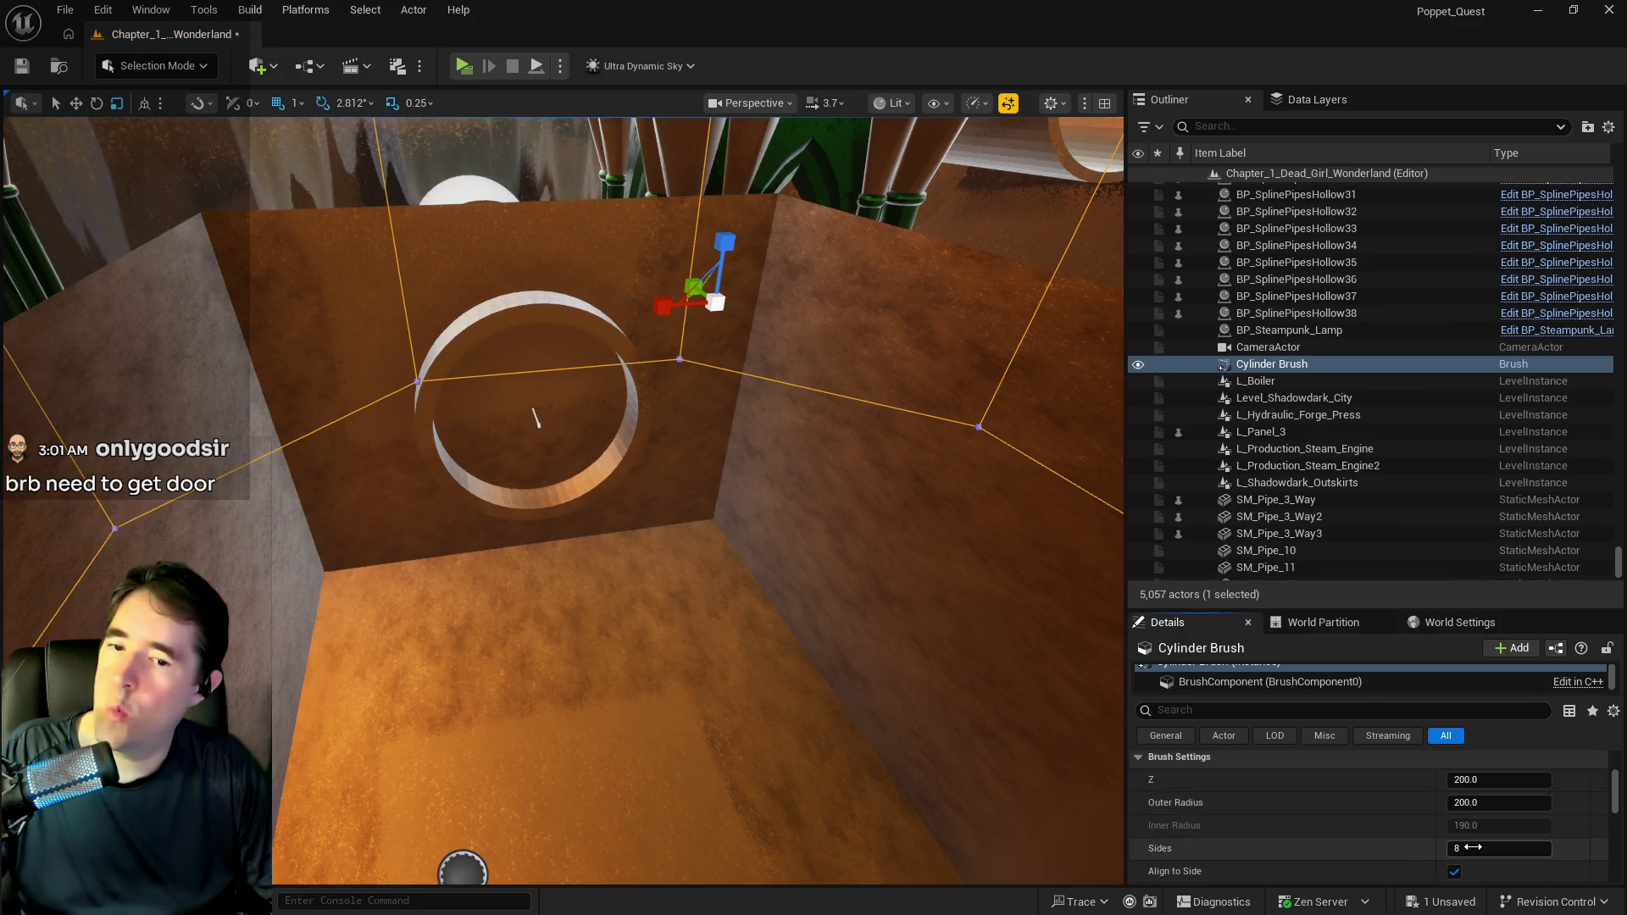
type("0")
key("Return")
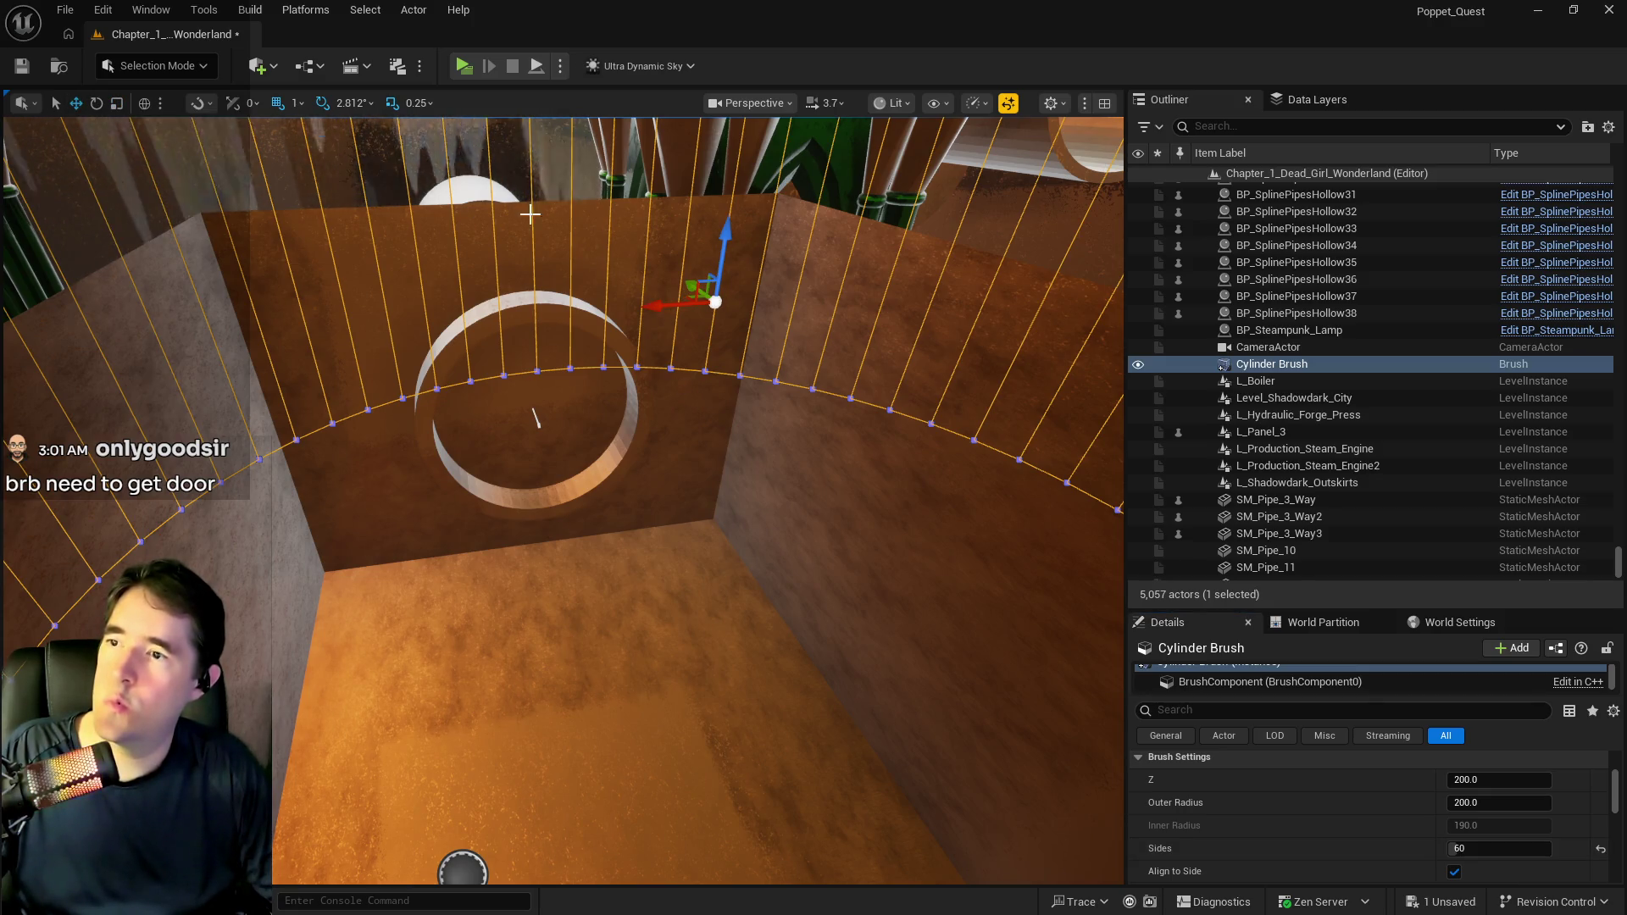
Rotate the cylinder brush about 95 degrees and lower it along its vertical axis.
key("e")
left_click_drag(757, 254, 767, 366)
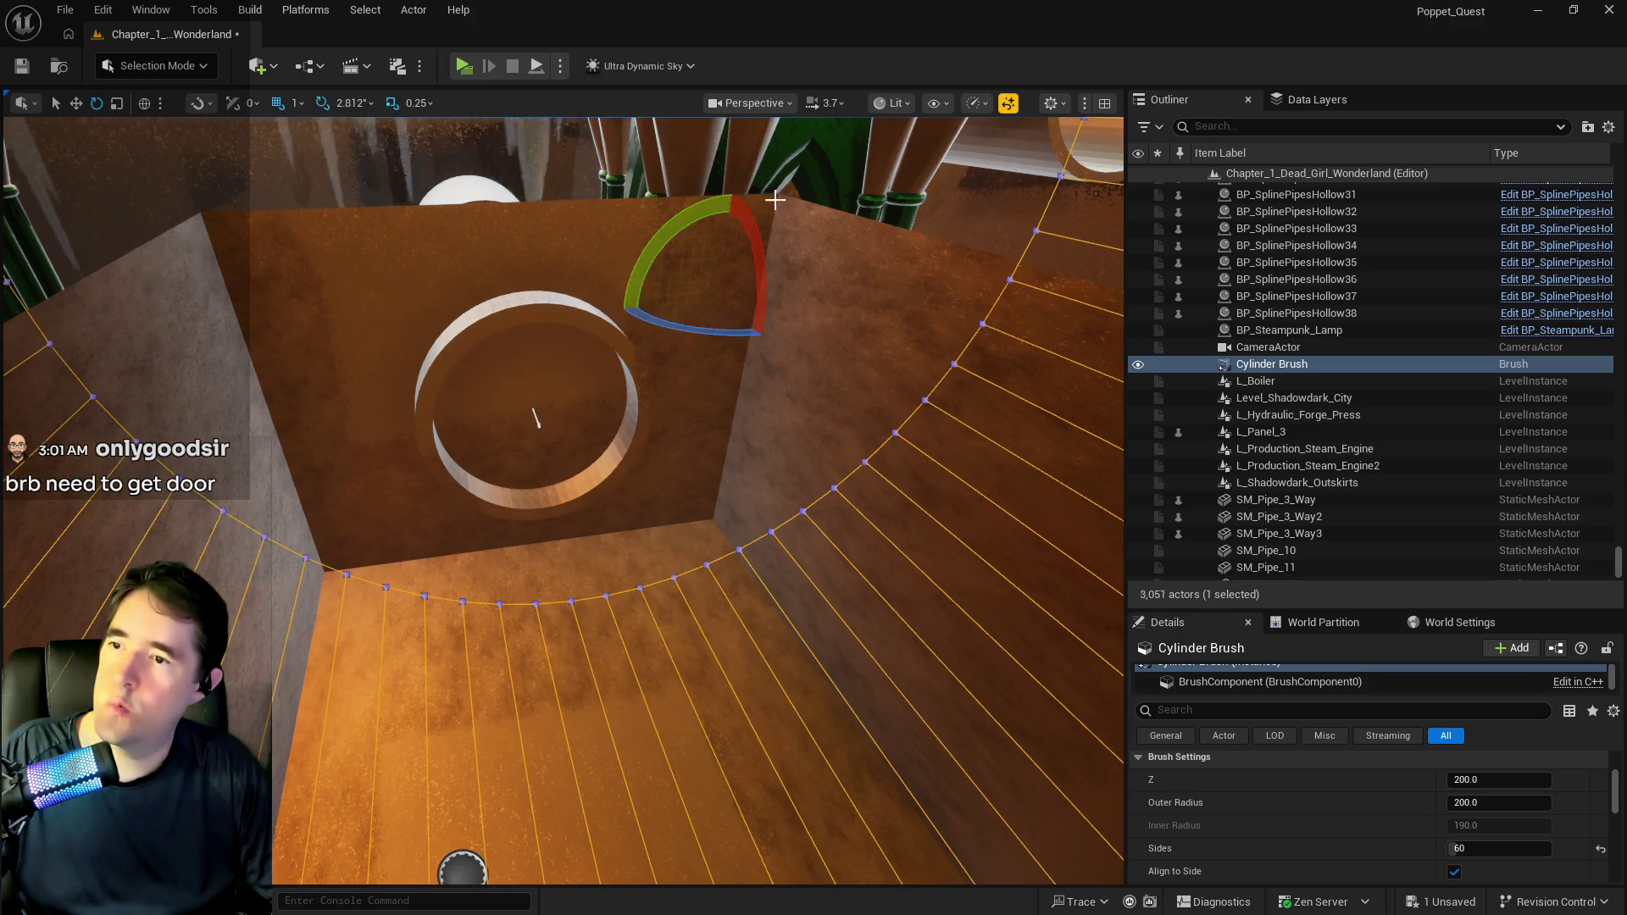
key("w")
mouse_move(728, 227)
left_mouse_down()
mouse_move(679, 802)
mouse_move(627, 729)
mouse_move(678, 796)
left_mouse_up()
Set the cylinder brush's Brush Type to Subtractive.
scroll(1446, 839, "down", 2)
left_click(1451, 837)
left_click(1465, 869)
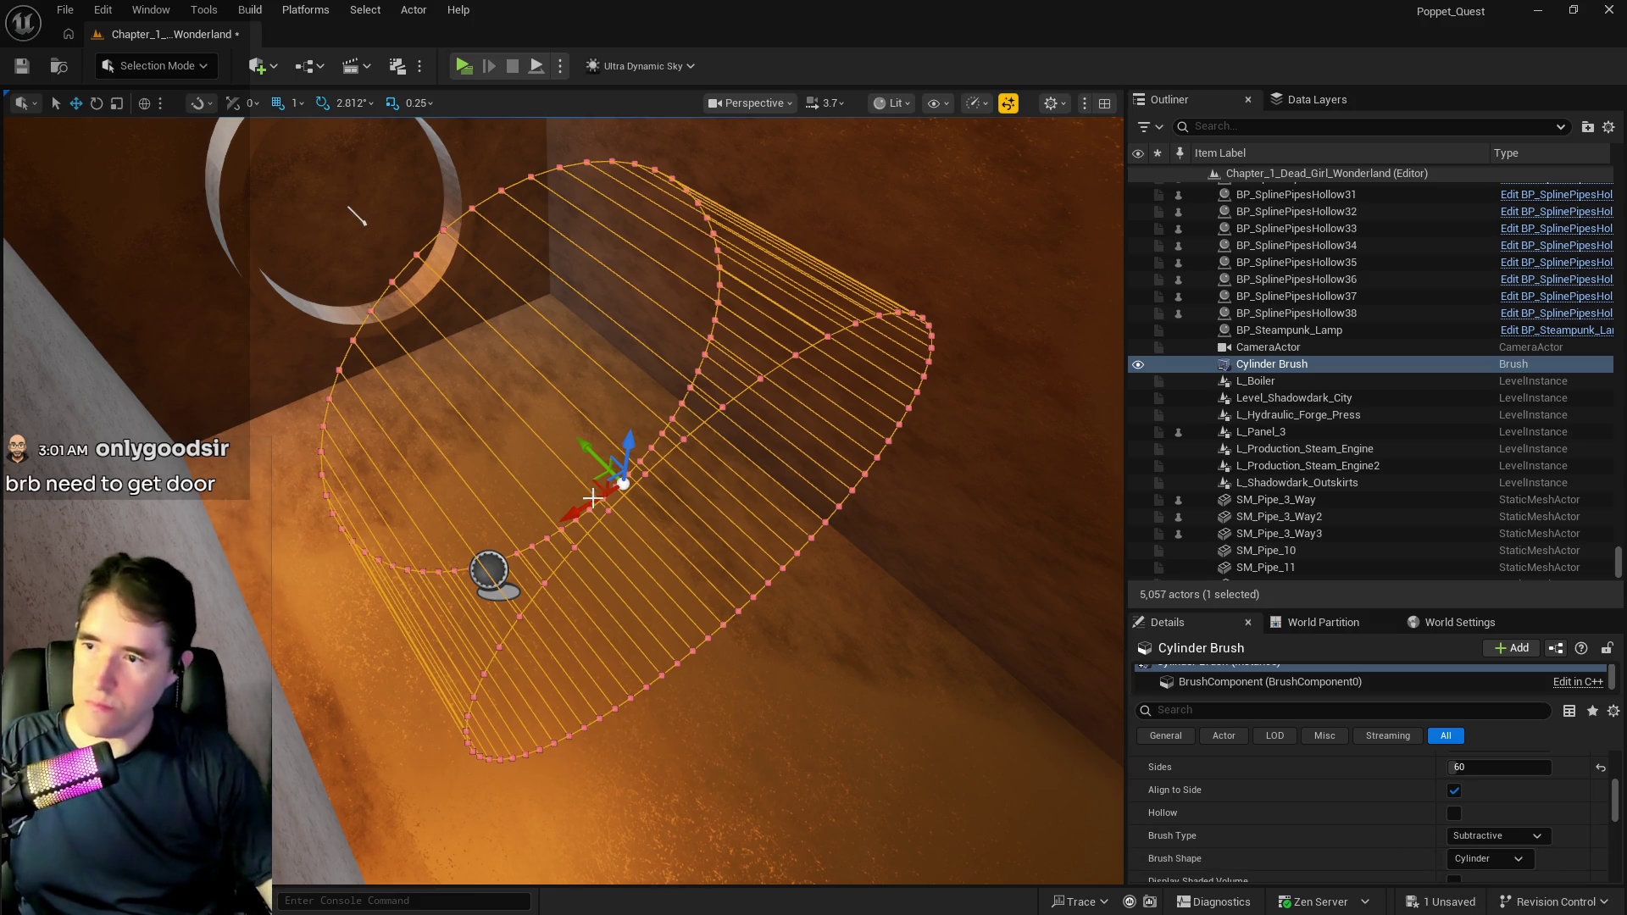
Fit the cylinder against the upper-left wall to cut the hole, deleting a stray copy.
mouse_move(604, 464)
left_mouse_down()
mouse_move(373, 284)
mouse_move(189, 200)
left_mouse_up()
mouse_move(559, 275)
left_mouse_down()
mouse_move(458, 381)
mouse_move(517, 381)
left_mouse_up()
mouse_move(564, 331)
left_mouse_down()
mouse_move(576, 424)
mouse_move(513, 467)
mouse_move(808, 521)
left_mouse_up()
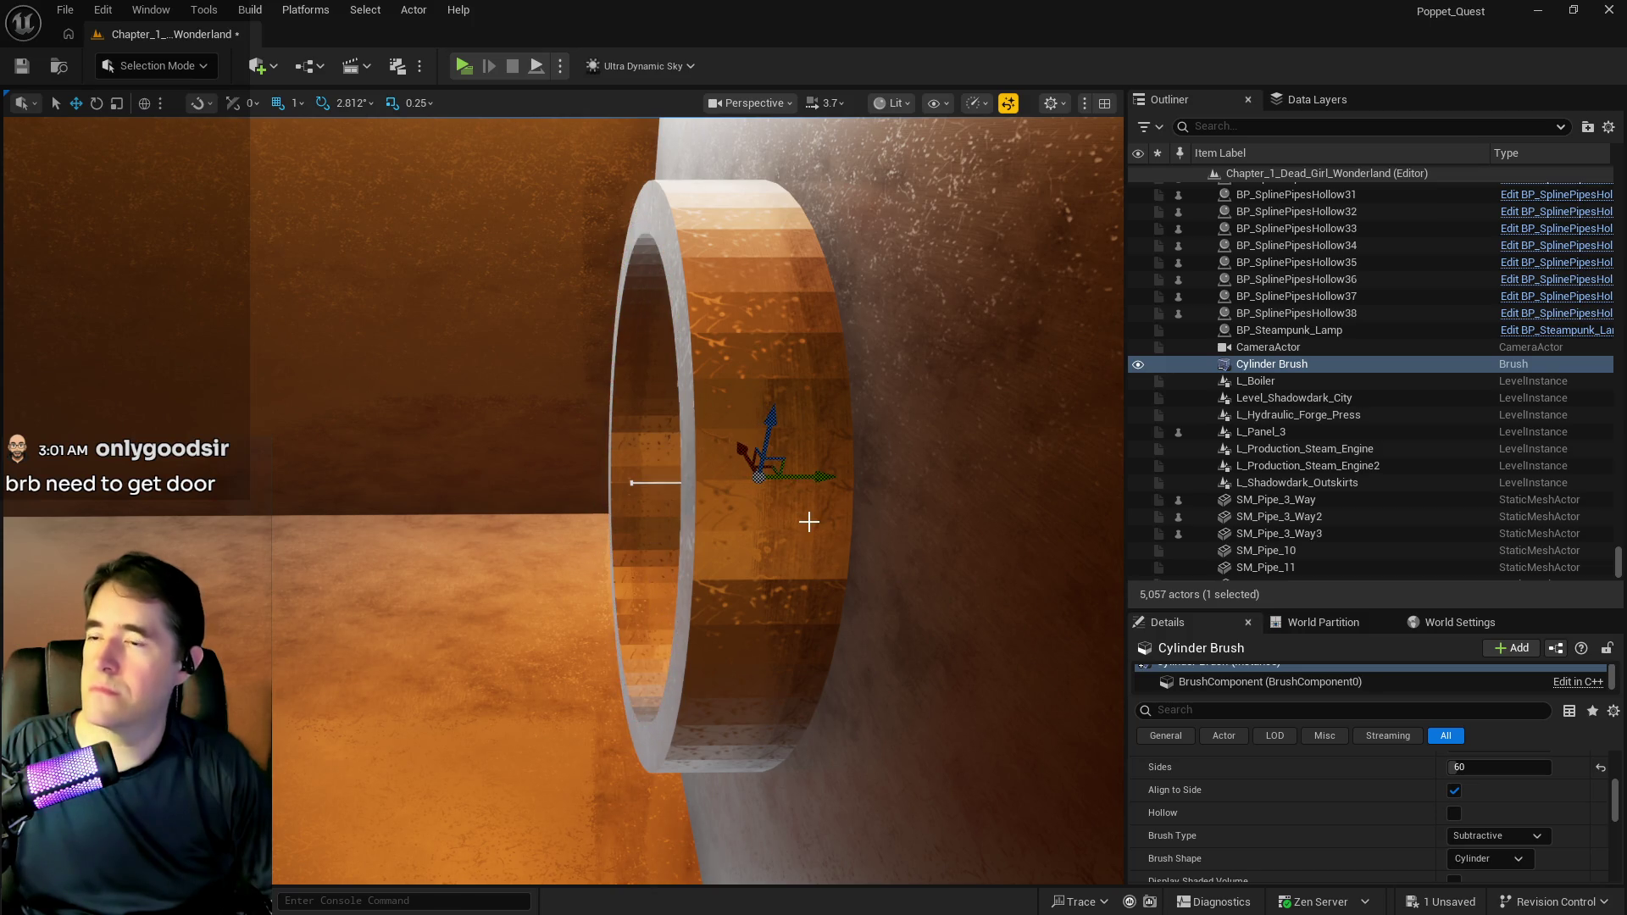
mouse_move(632, 483)
left_mouse_down()
mouse_move(559, 479)
mouse_move(661, 496)
left_mouse_up()
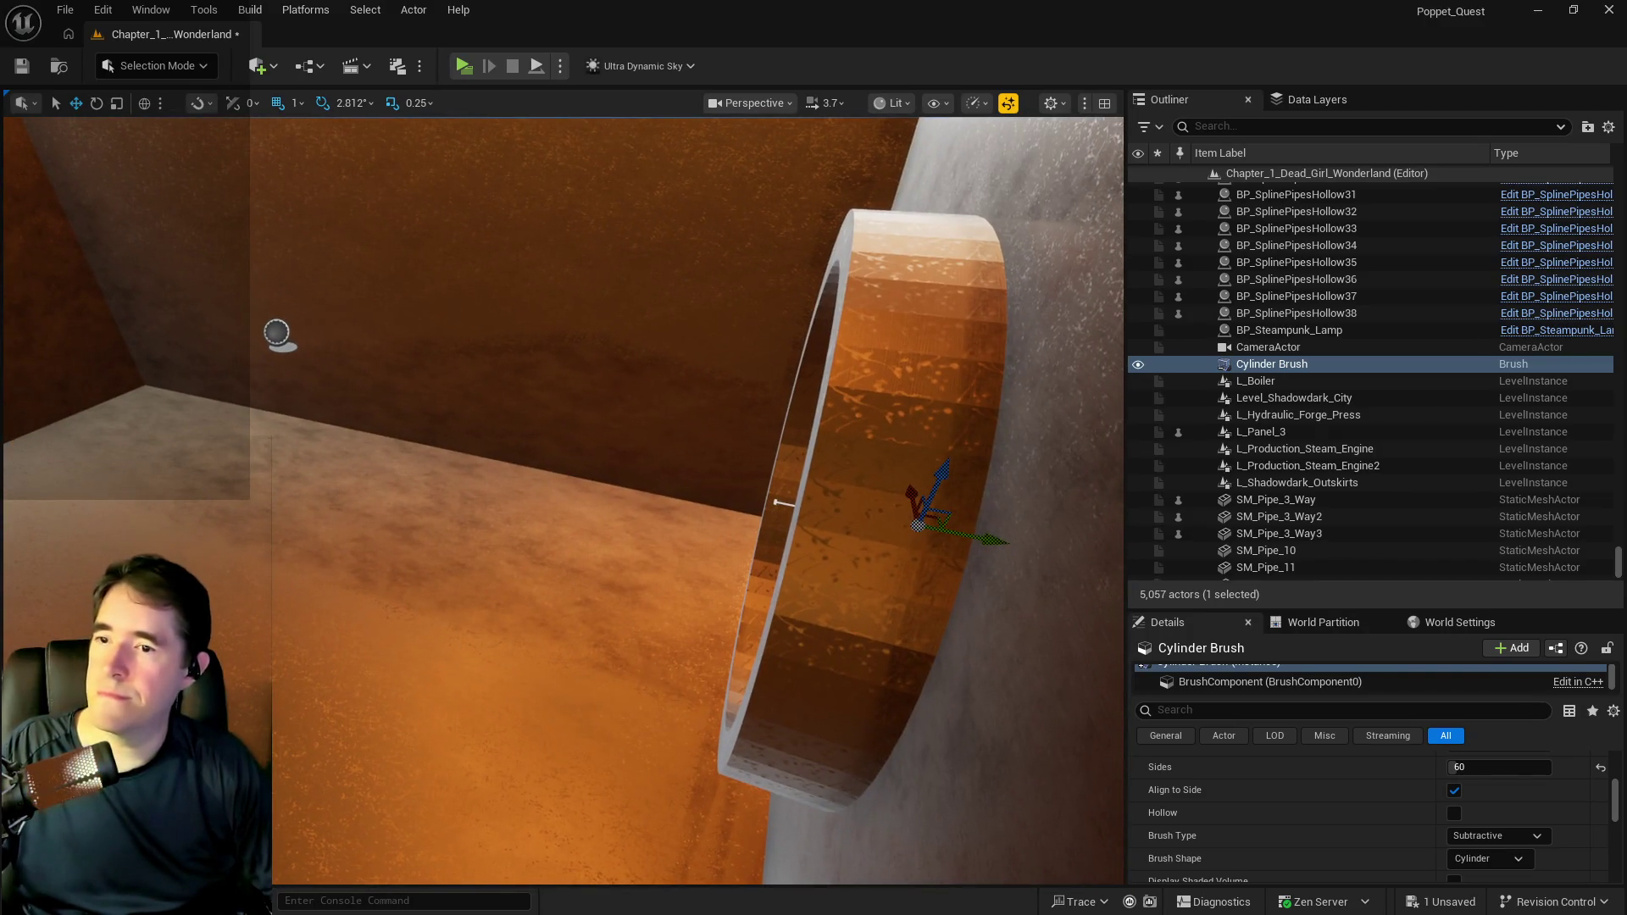
mouse_move(993, 543)
left_mouse_down("alt")
mouse_move(512, 611)
mouse_move(318, 486)
left_mouse_up("alt")
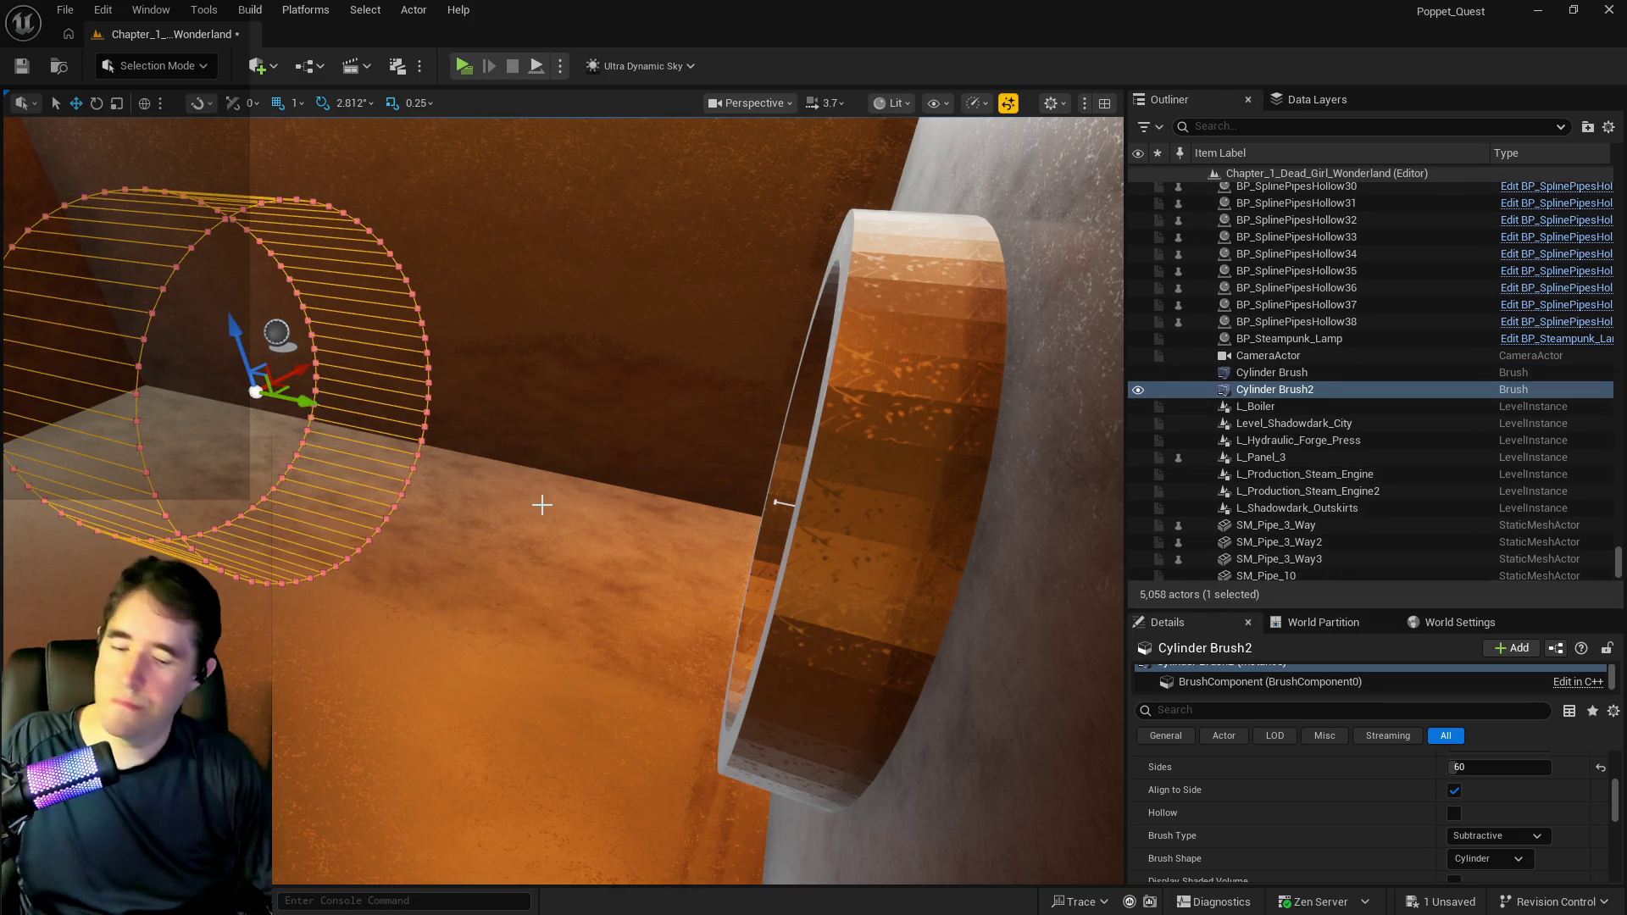
key("Delete")
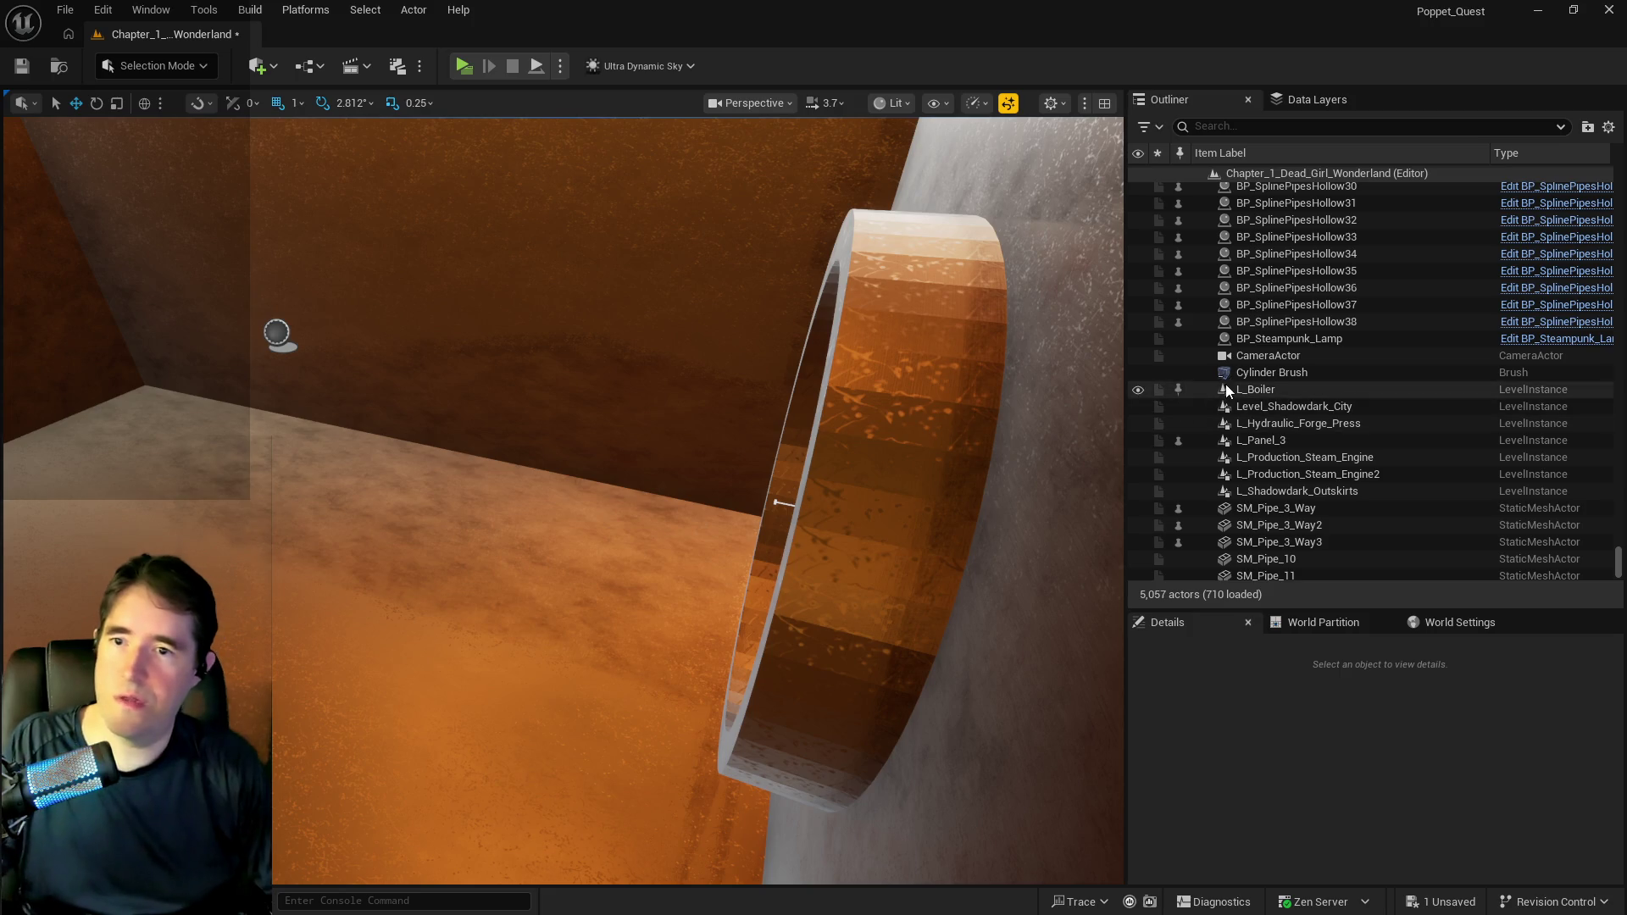
Move Cylinder Brush into the Production folder and frame it.
left_click(1232, 373)
right_click(1233, 380)
mouse_move(1285, 809)
type("prod")
left_click(1150, 898)
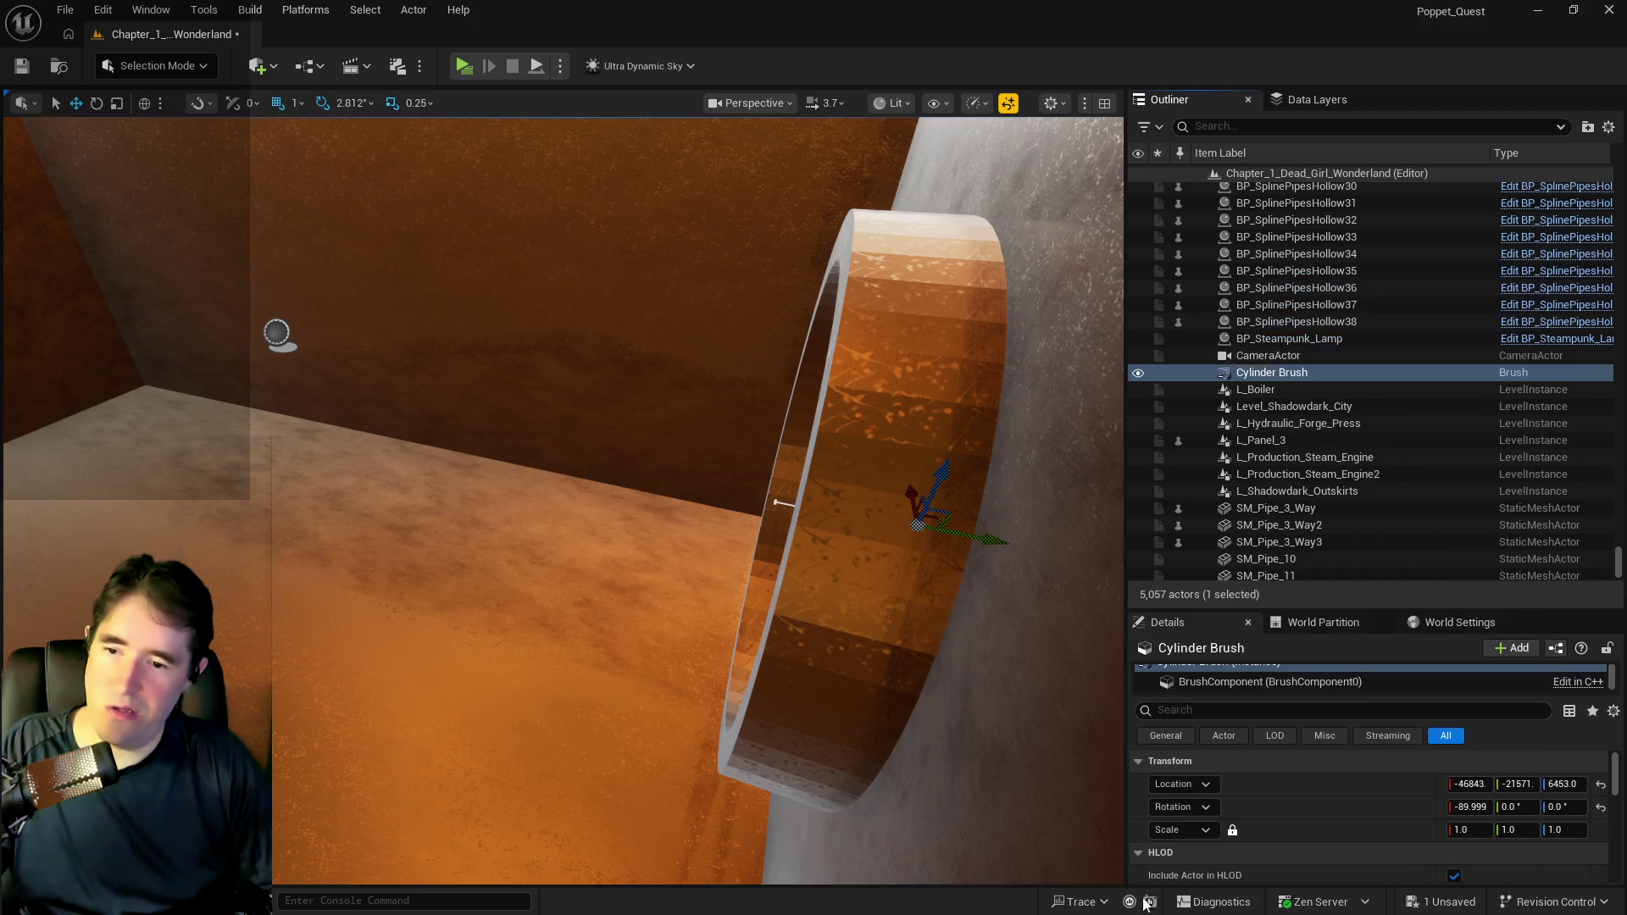
key("f")
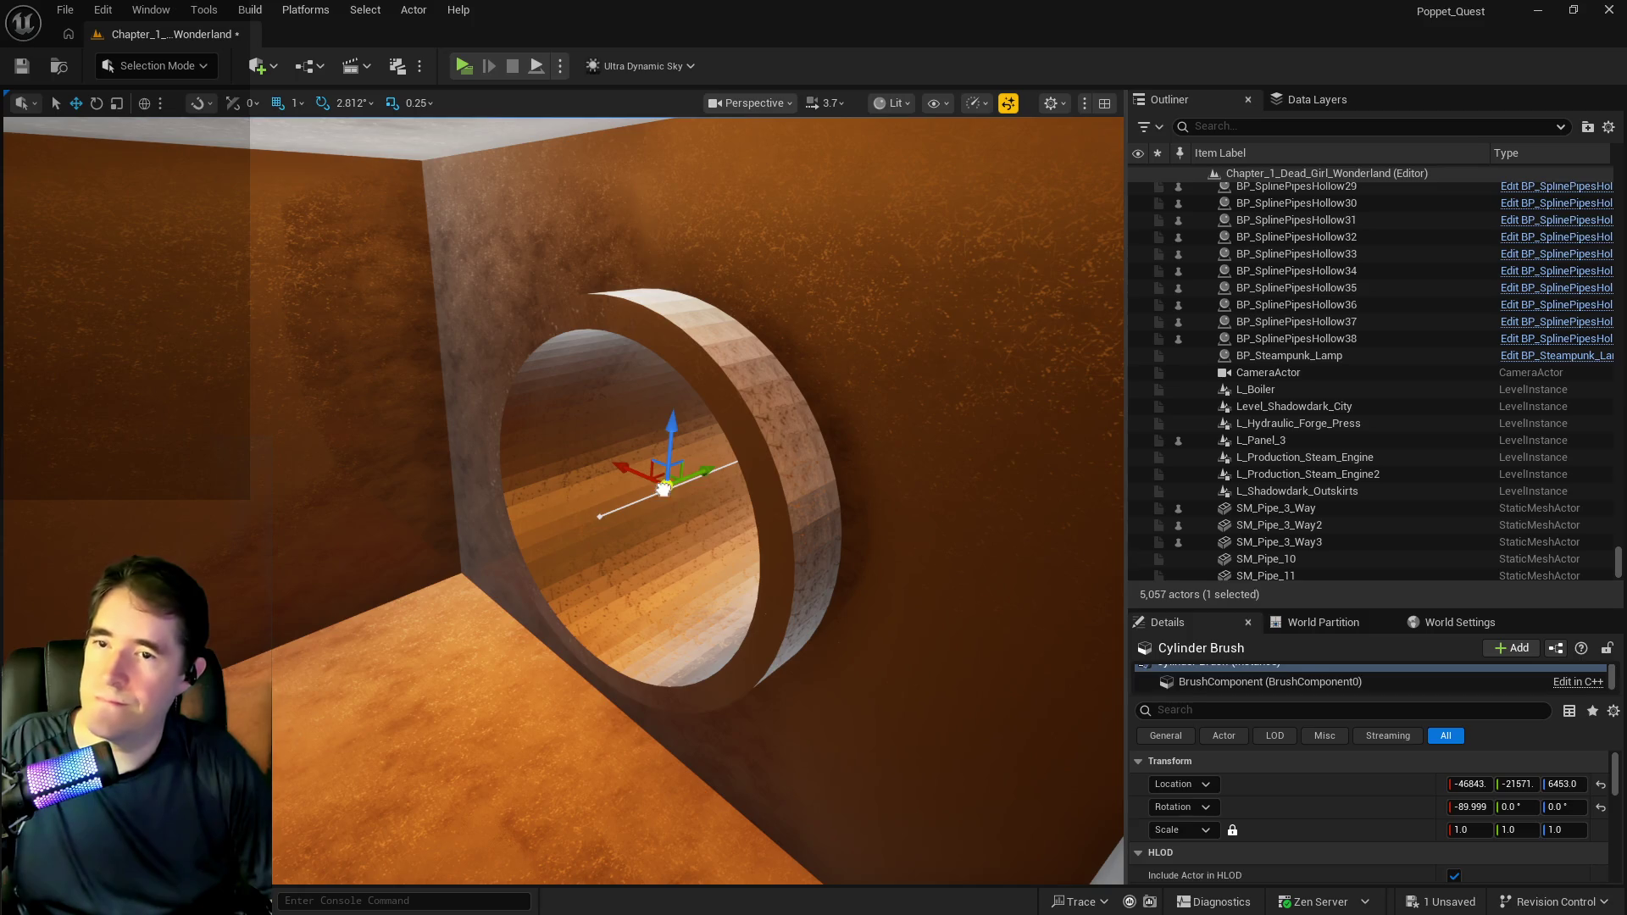
Duplicate Cylinder Brush and slide Cylinder Brush2 and Cylinder Brush3 onto the other wall rings.
left_click(664, 489)
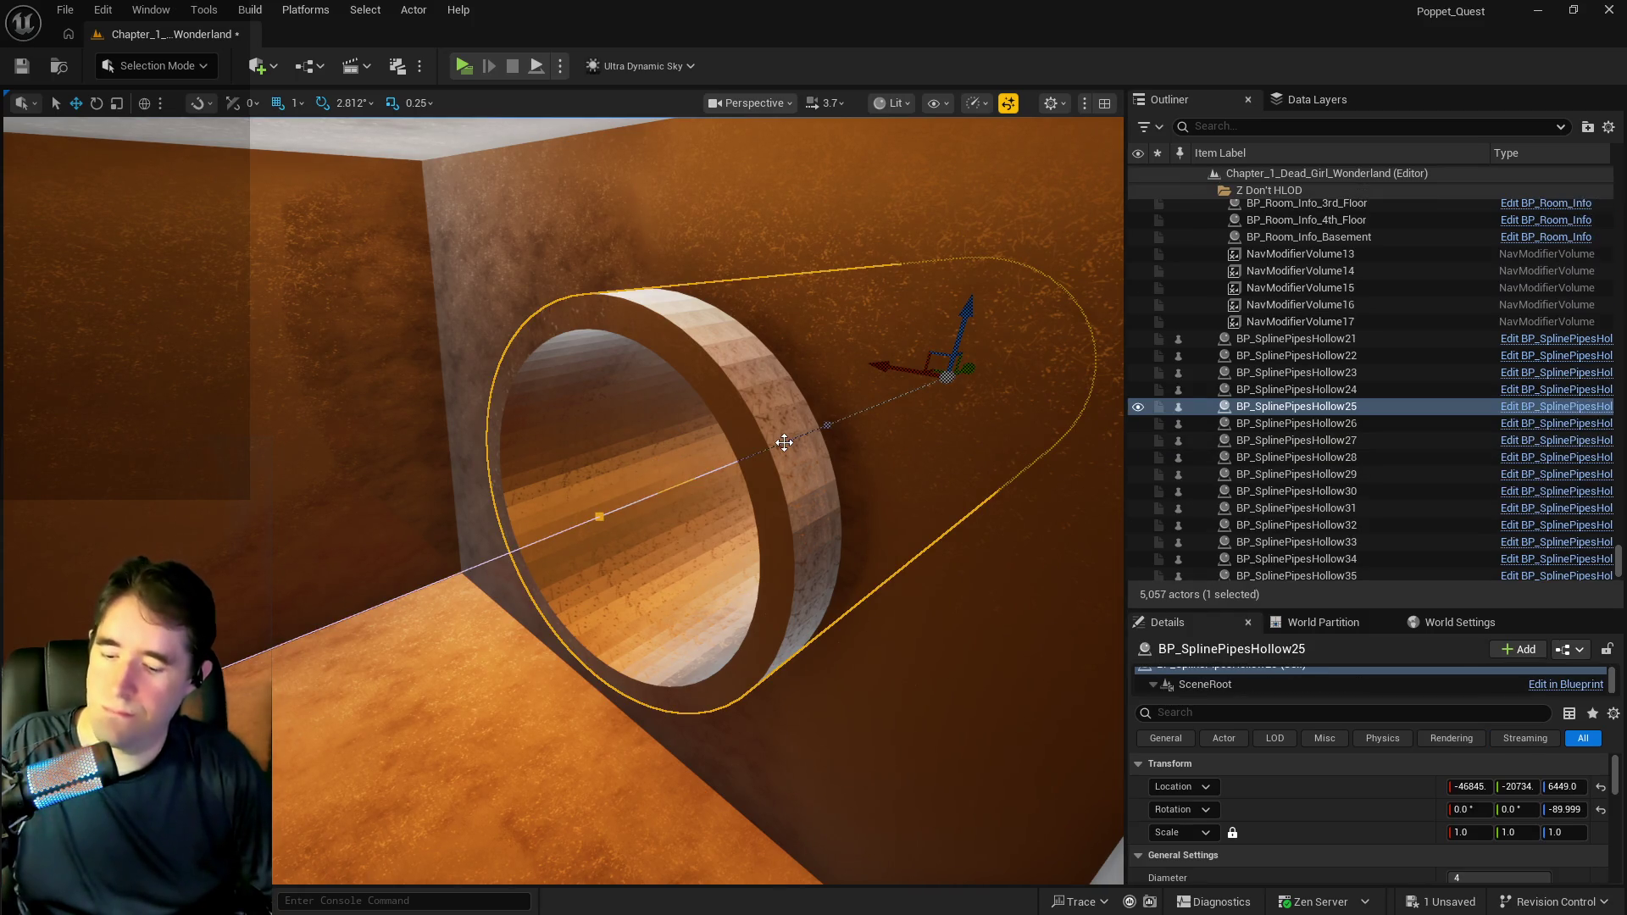
key("ctrl+z")
right_click(1274, 434)
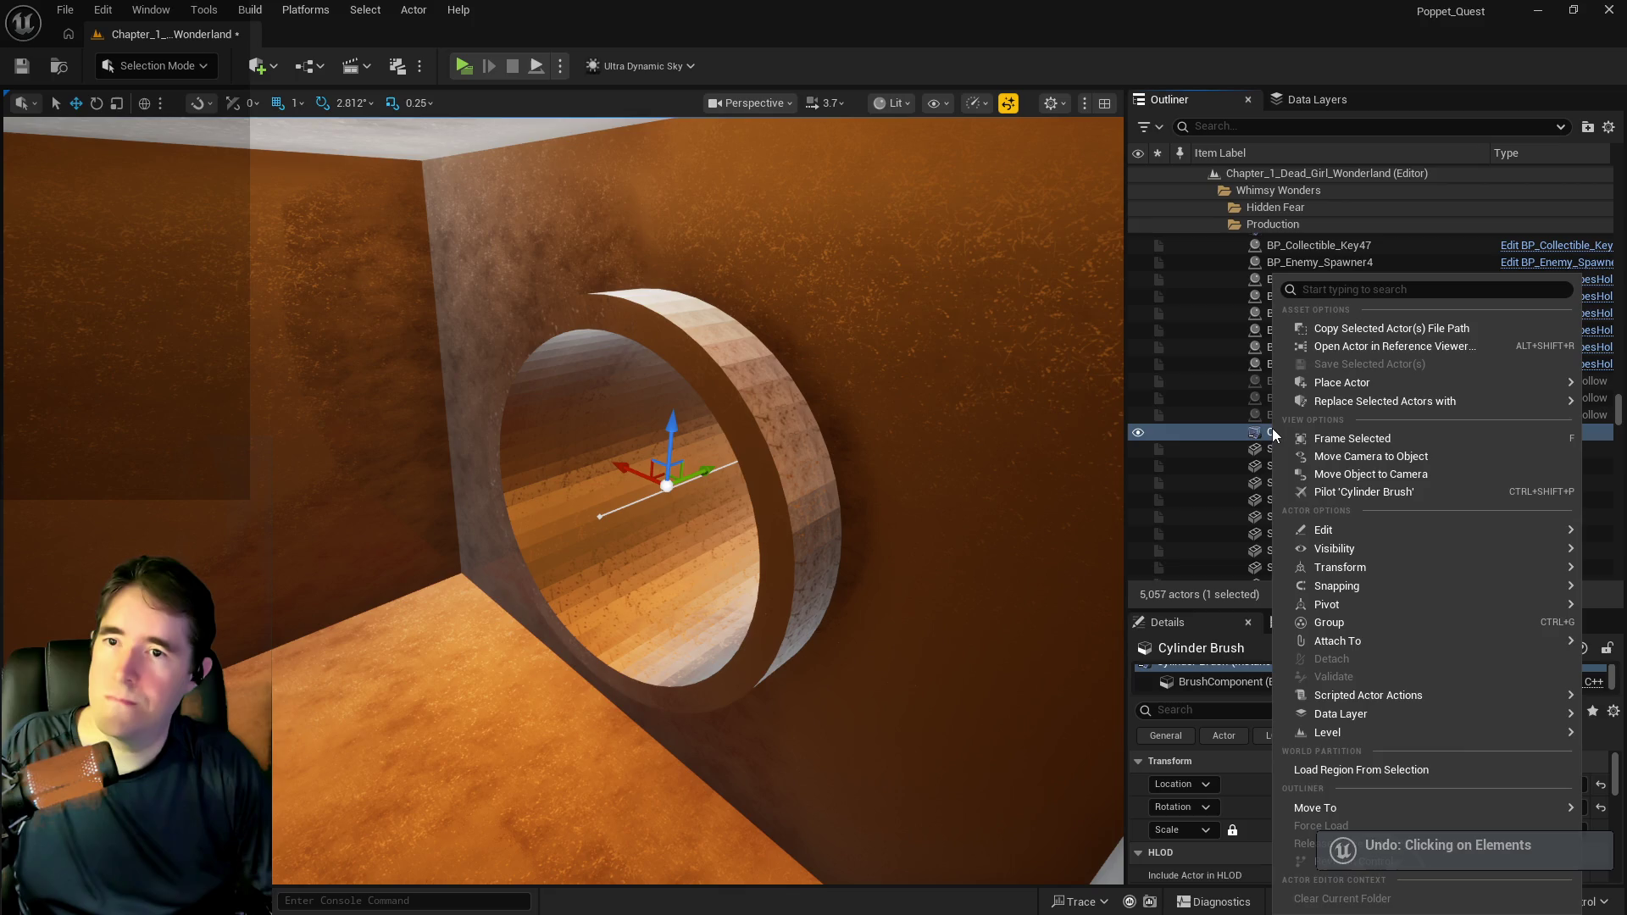
mouse_move(1356, 529)
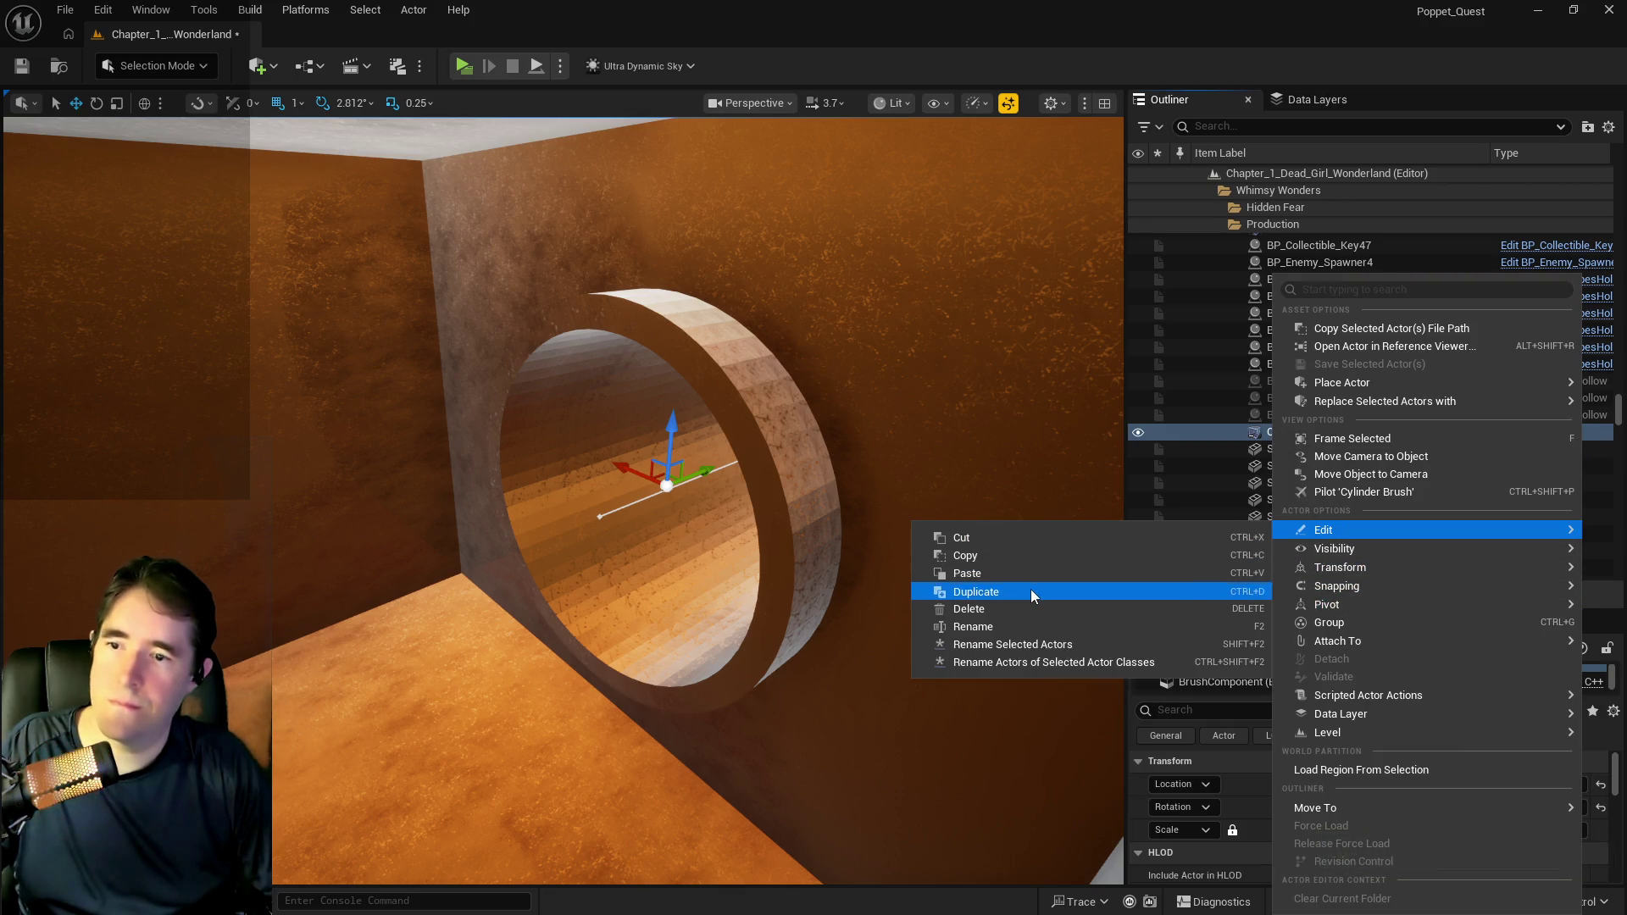
left_click(1031, 591)
scroll(788, 526, "up", 3)
mouse_move(822, 465)
left_mouse_down()
mouse_move(127, 509)
mouse_move(418, 490)
mouse_move(460, 532)
mouse_move(432, 527)
mouse_move(571, 472)
mouse_move(556, 482)
left_mouse_up()
mouse_move(444, 467)
left_mouse_down()
mouse_move(345, 428)
mouse_move(267, 424)
mouse_move(281, 428)
left_mouse_up()
left_click_drag(557, 514, 557, 514)
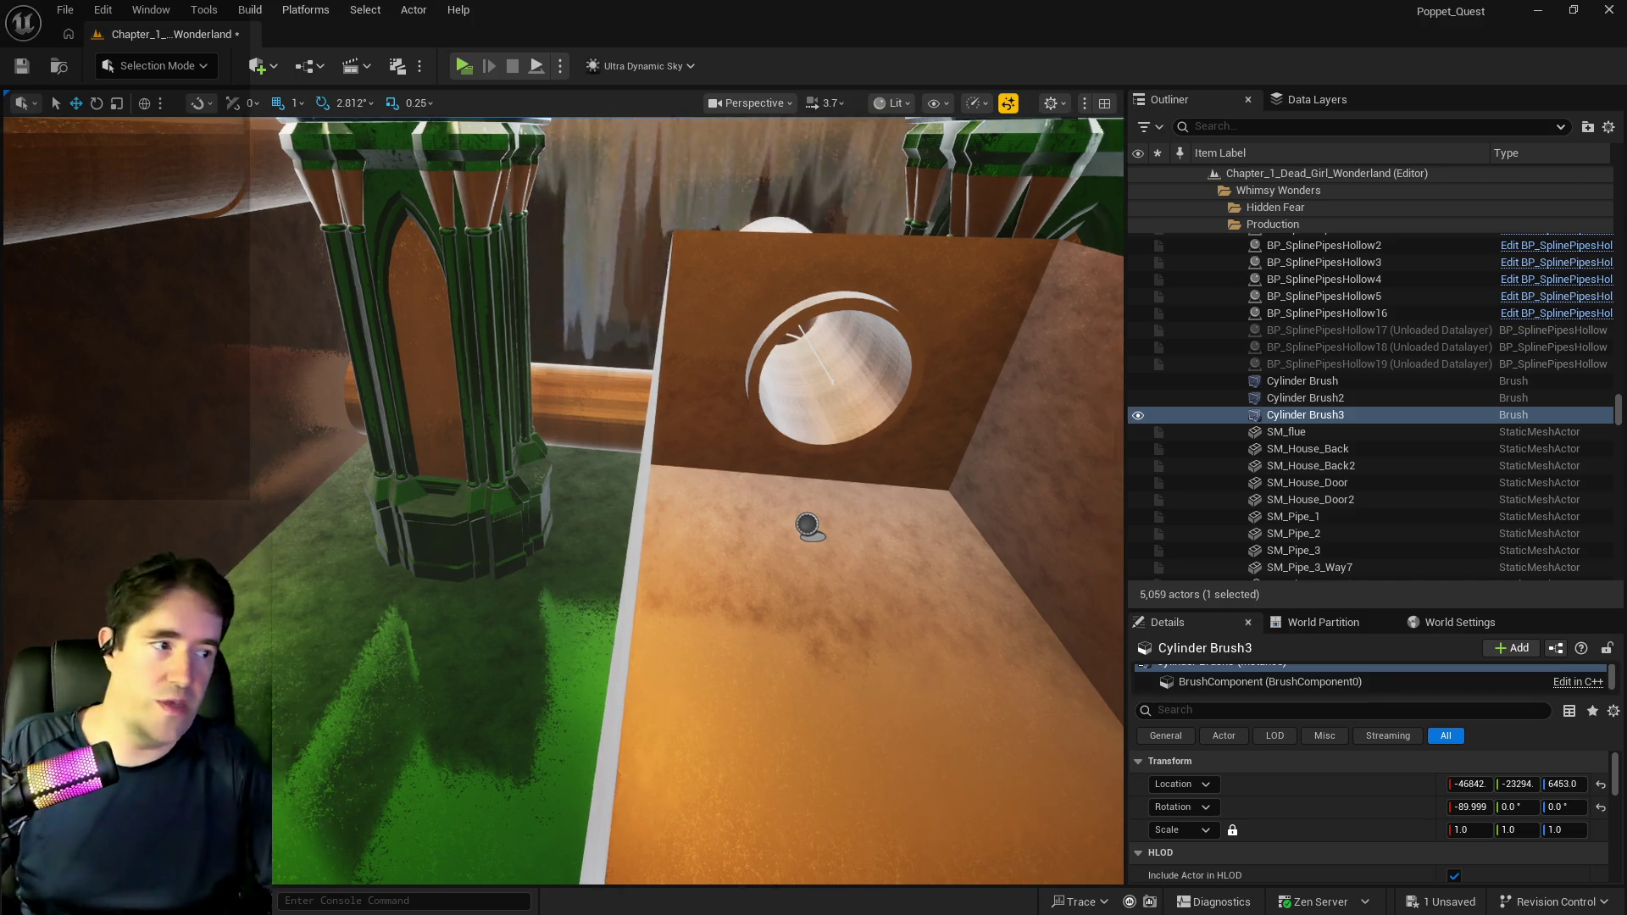
Frame Box Brush2, then select and frame the larger Box Brush.
left_click_drag(542, 599, 617, 581)
left_click(625, 566)
key("f")
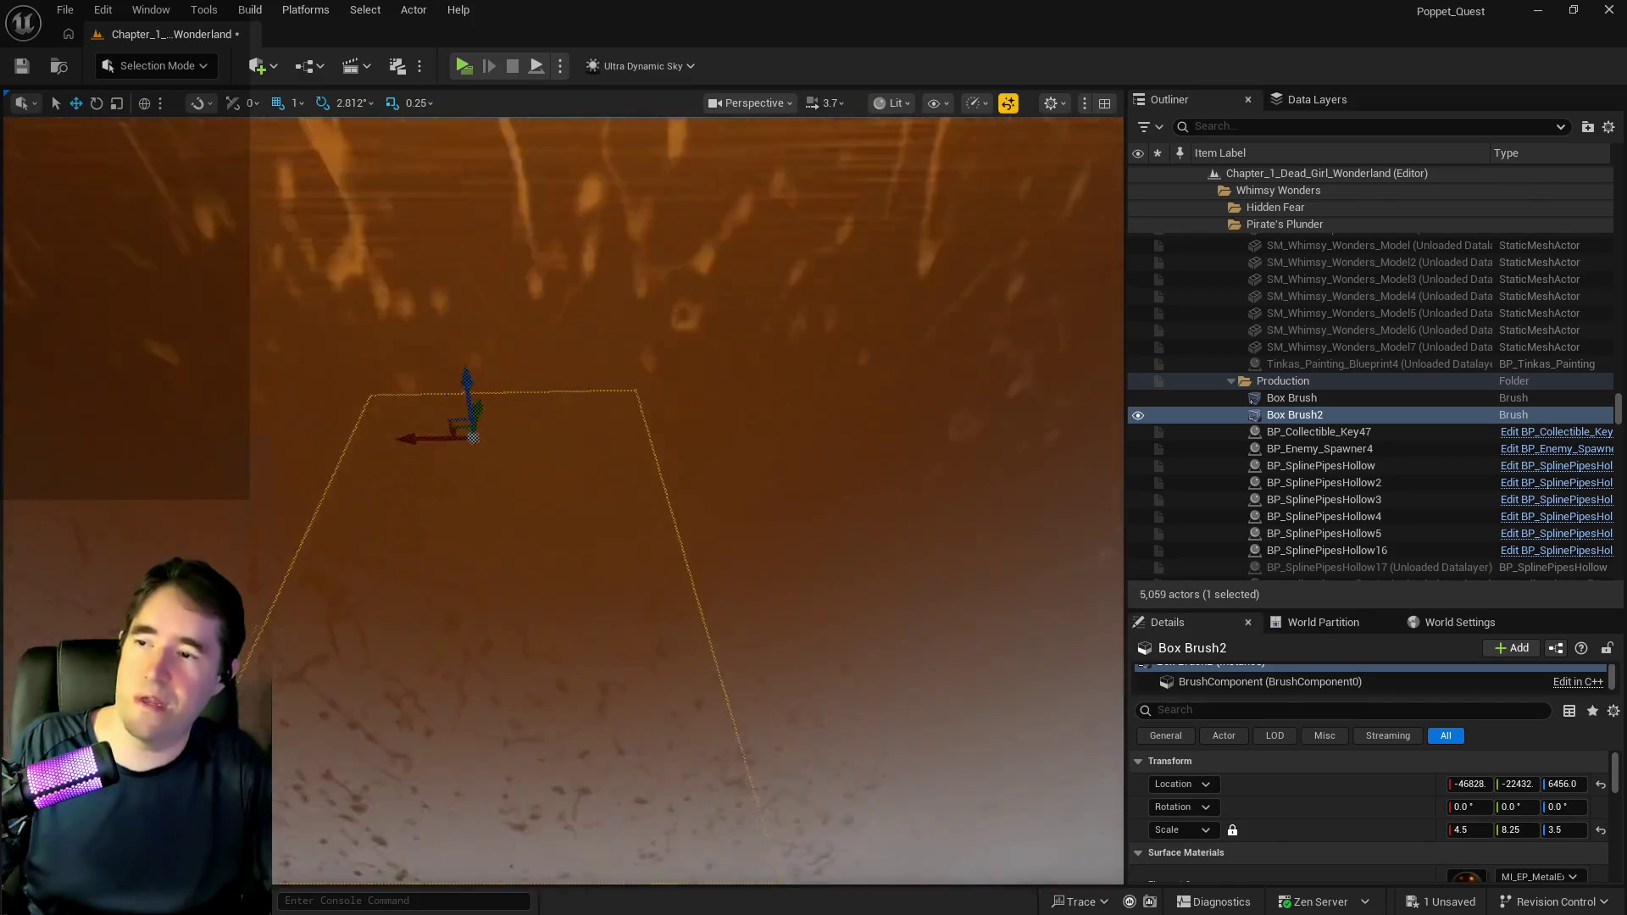
scroll(650, 566, "down", 3)
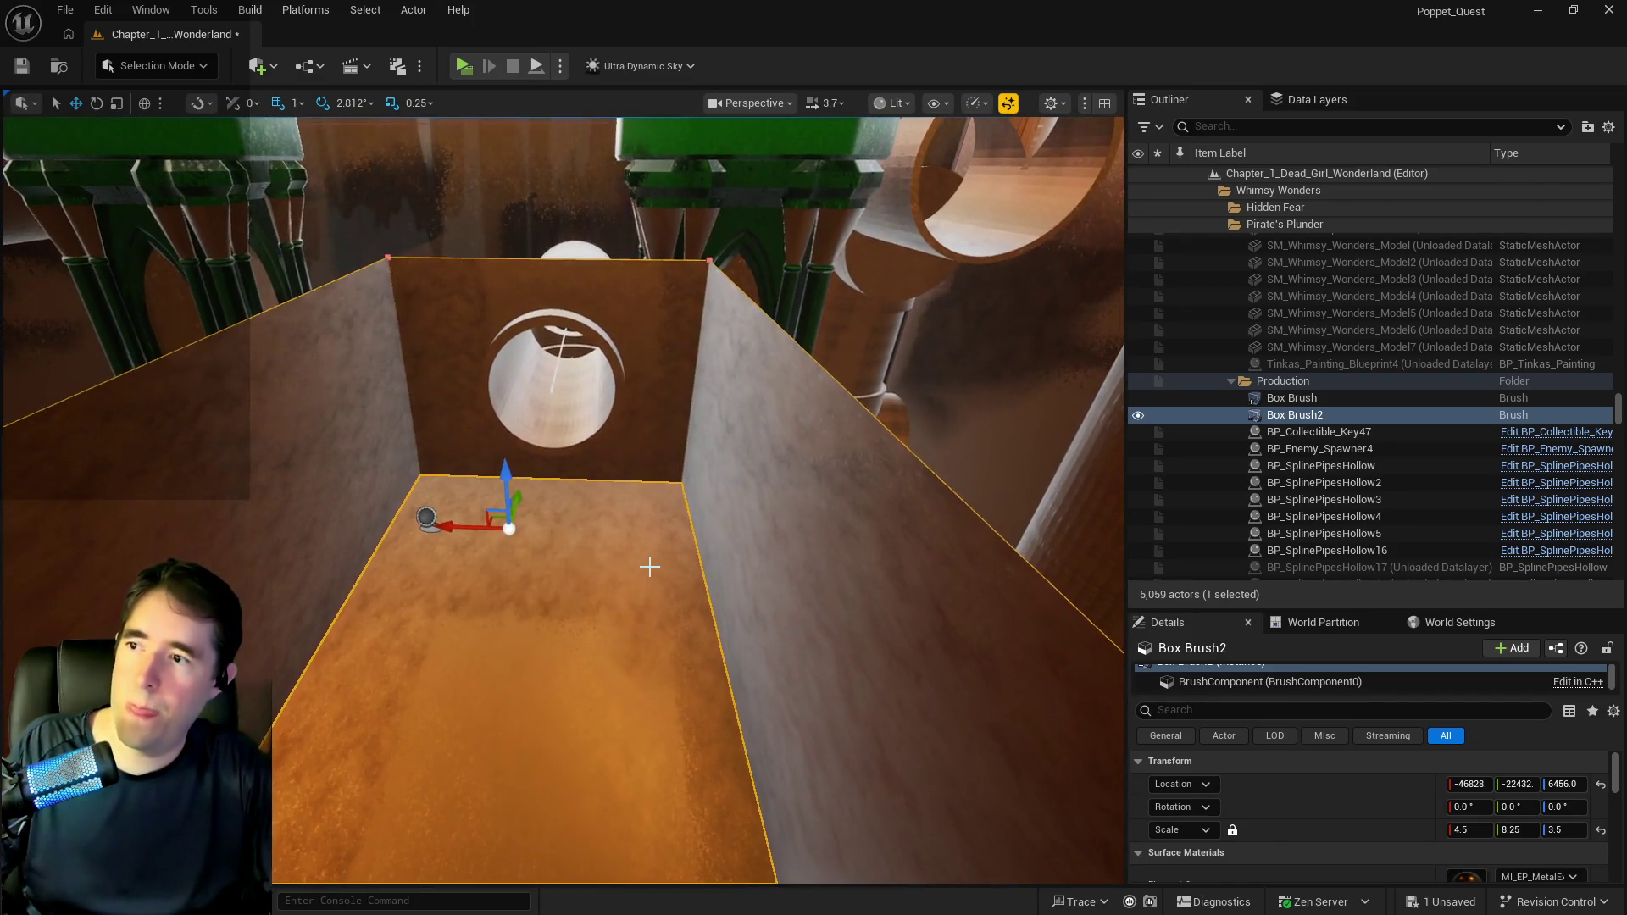
scroll(635, 563, "down", 3)
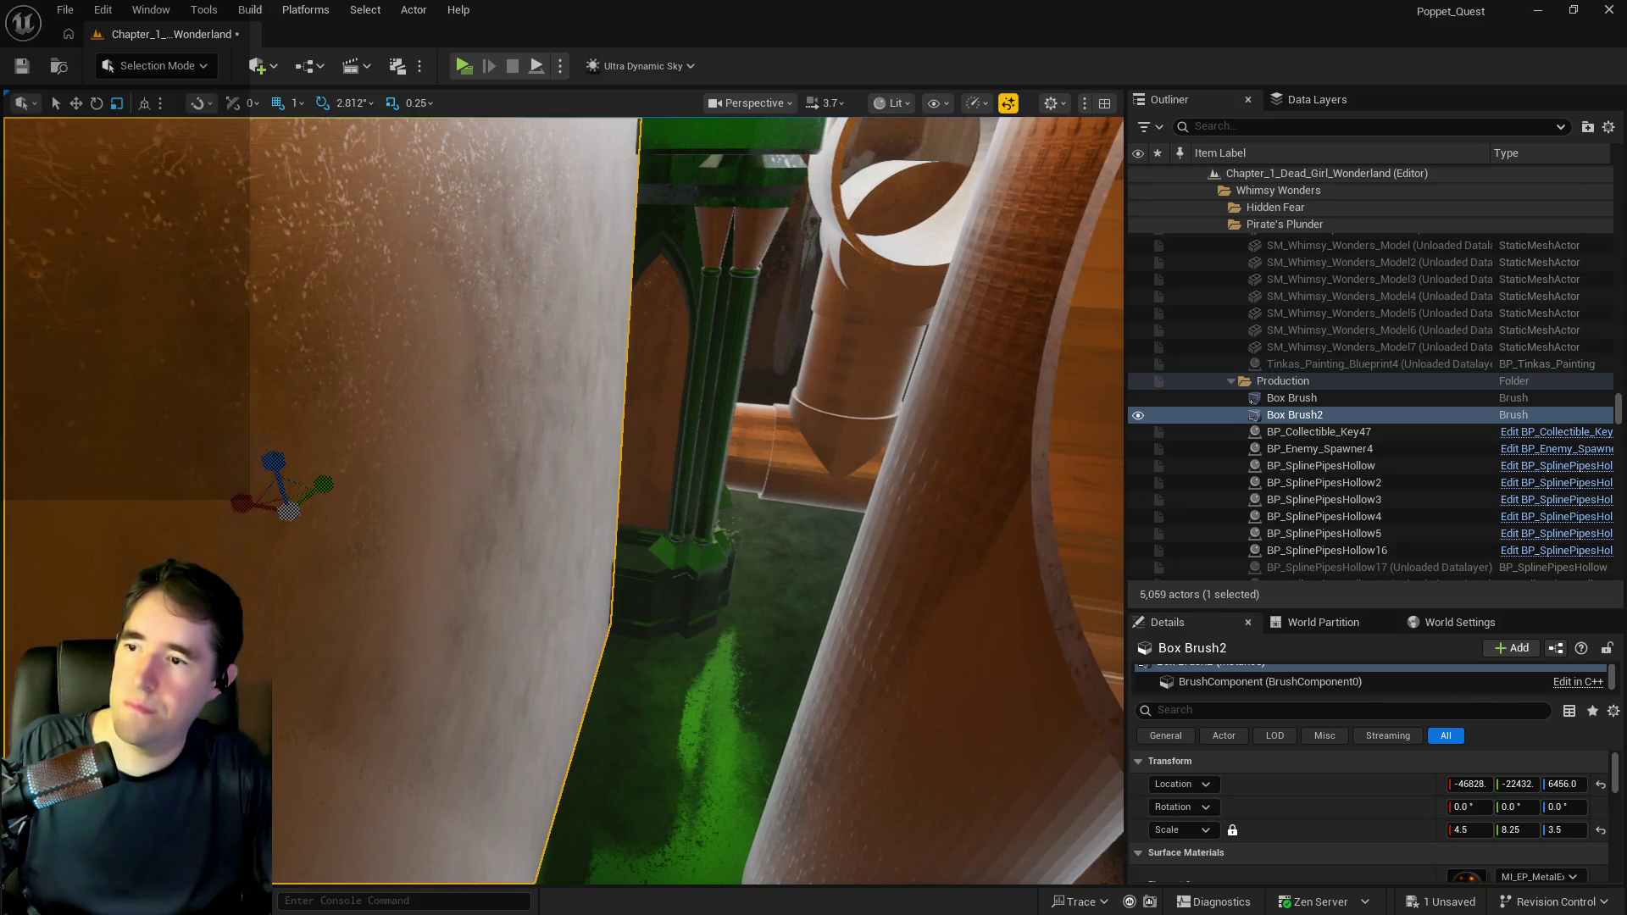
double_click(1292, 398)
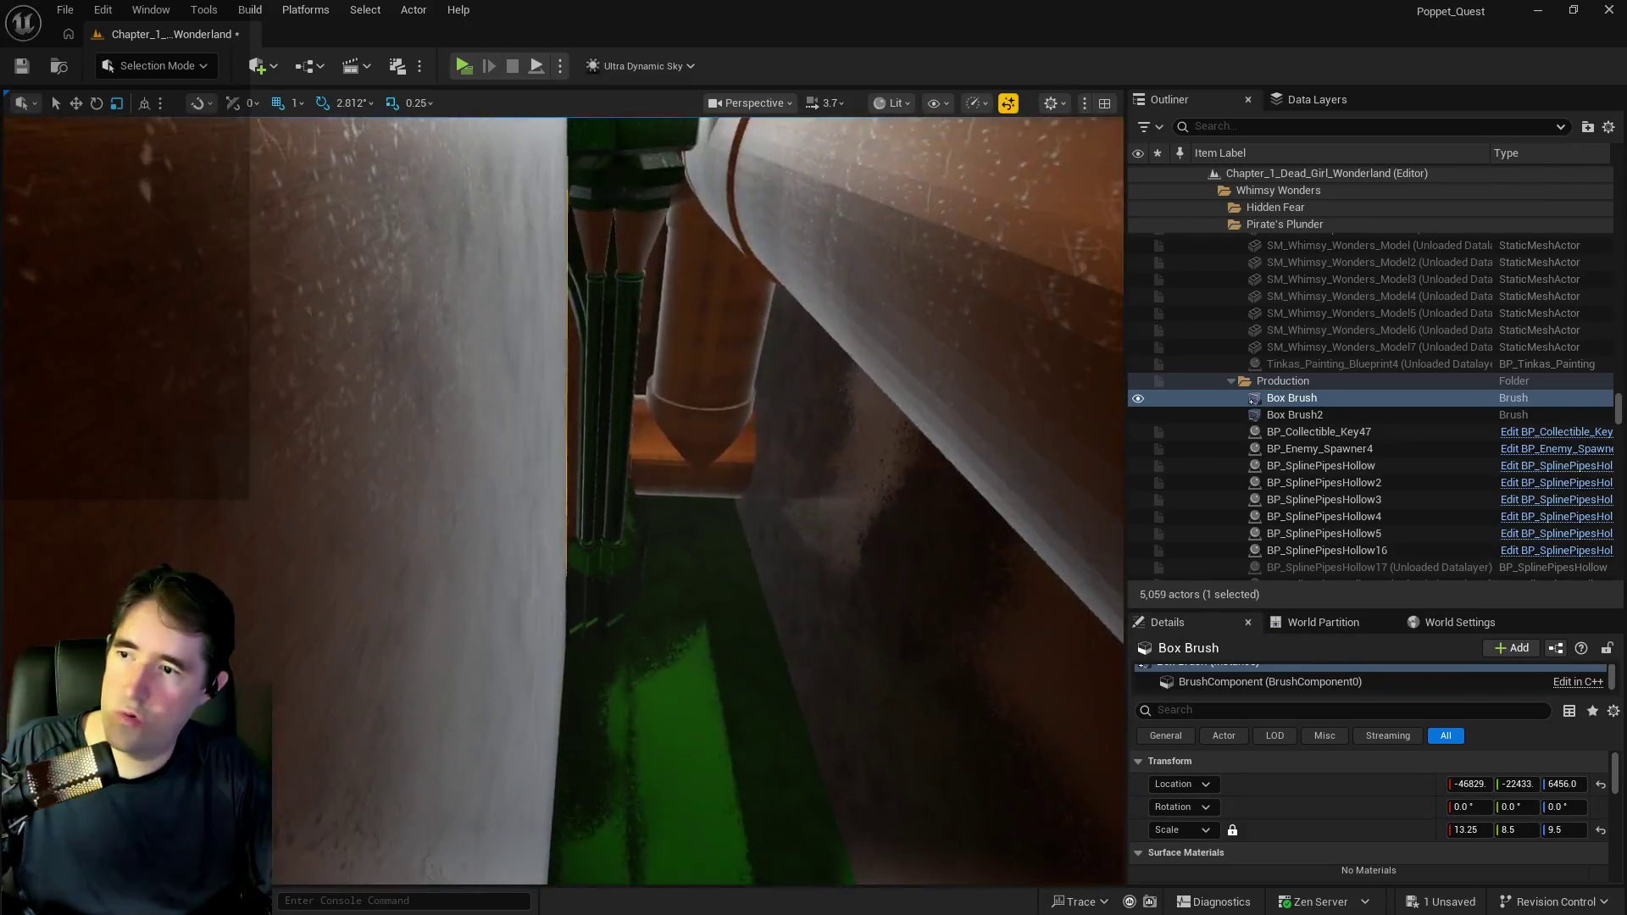
Check the room from camera views down the ring tunnel and over the green floor.
key("f")
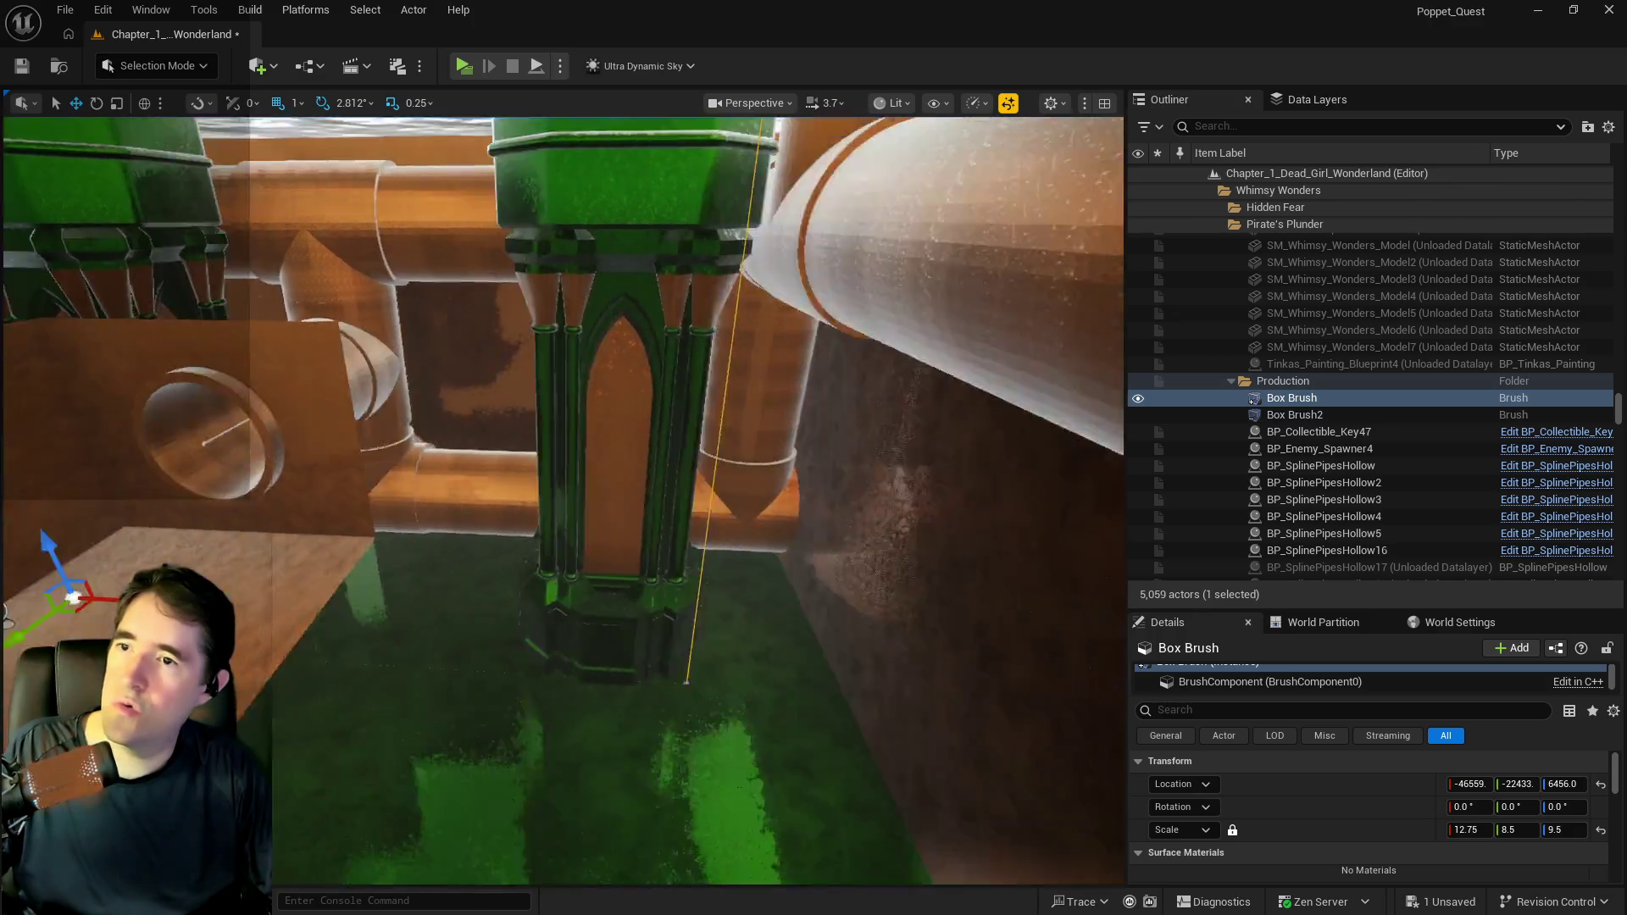
key("f")
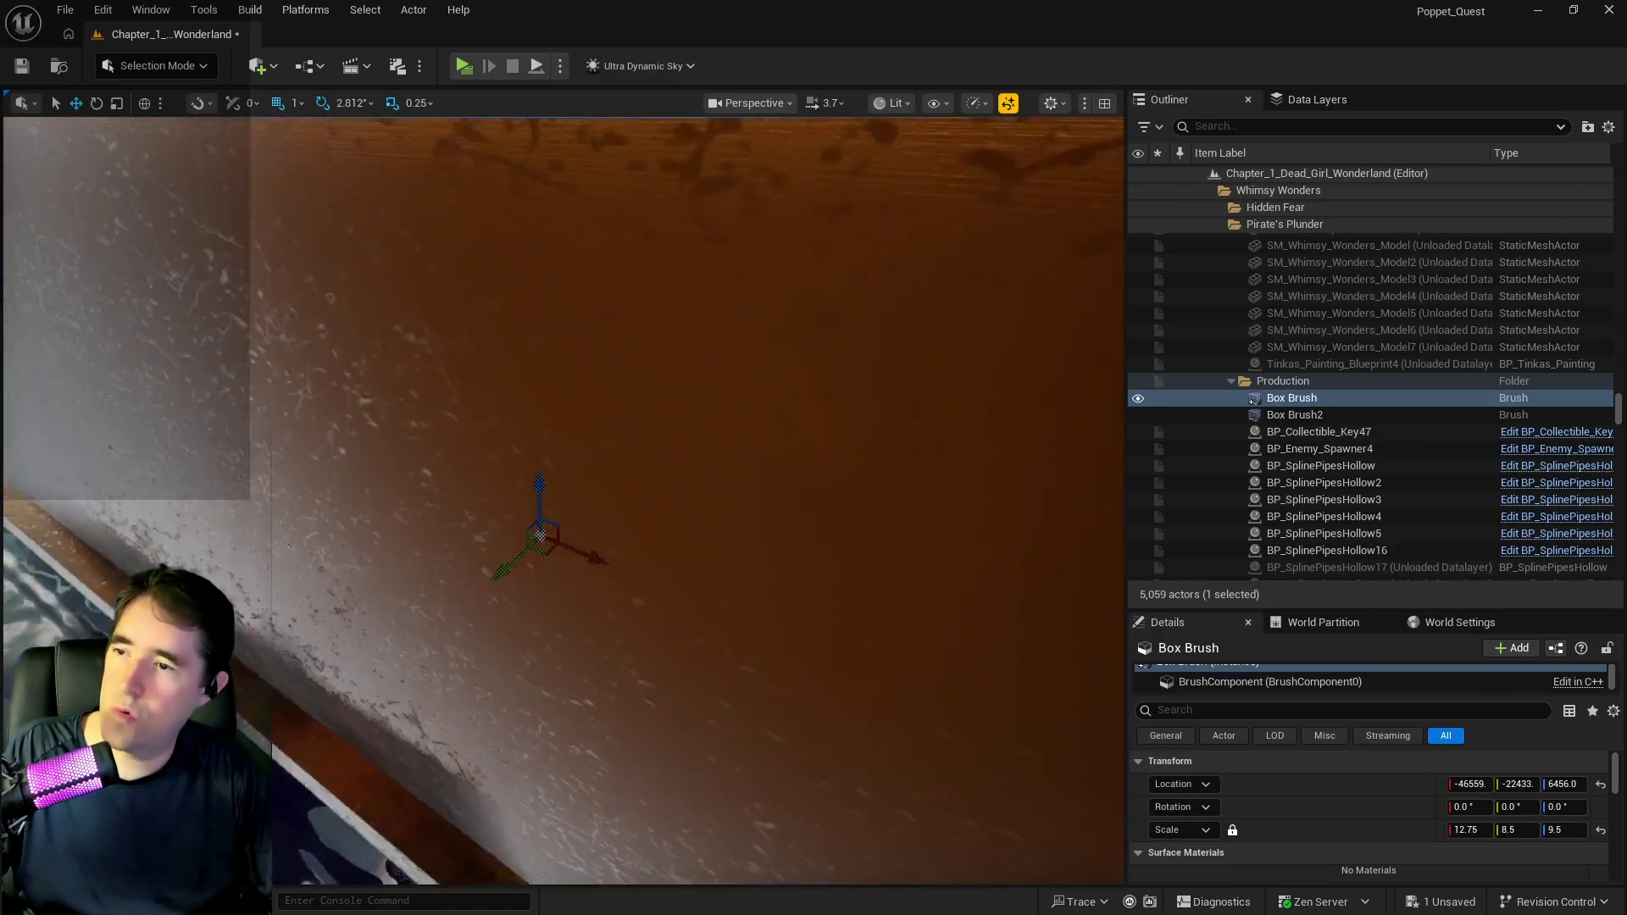
key("s")
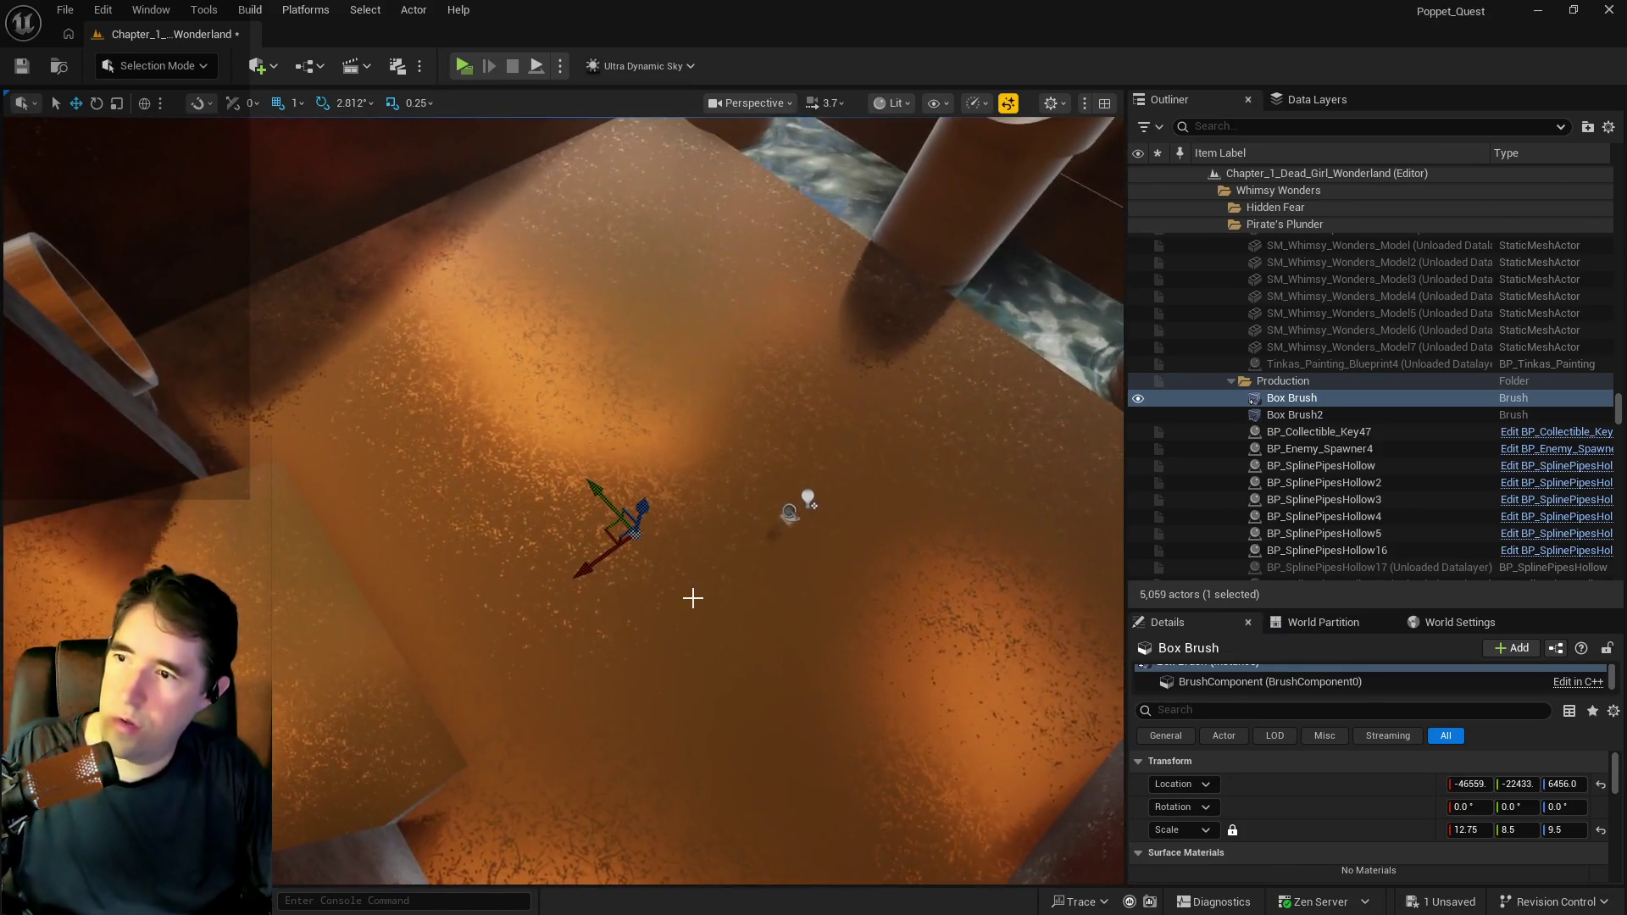
left_click(656, 422)
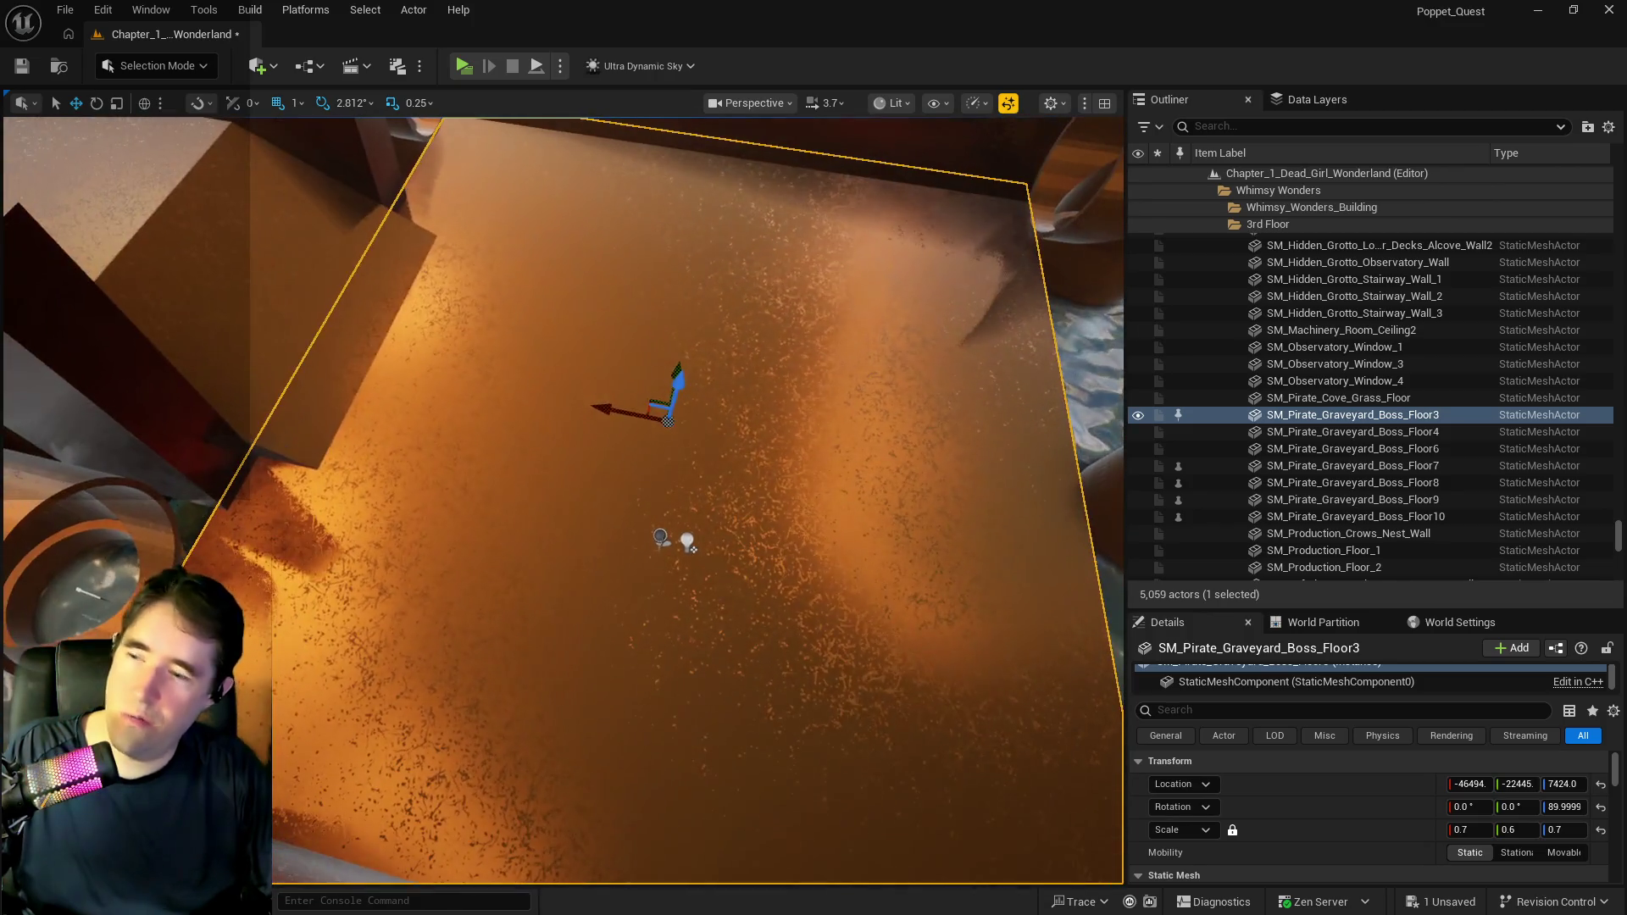
Delete the SM_Pirate_Graveyard_Boss_Floor3 floor piece and select the Box Brush beneath.
key("Delete")
left_click(623, 470)
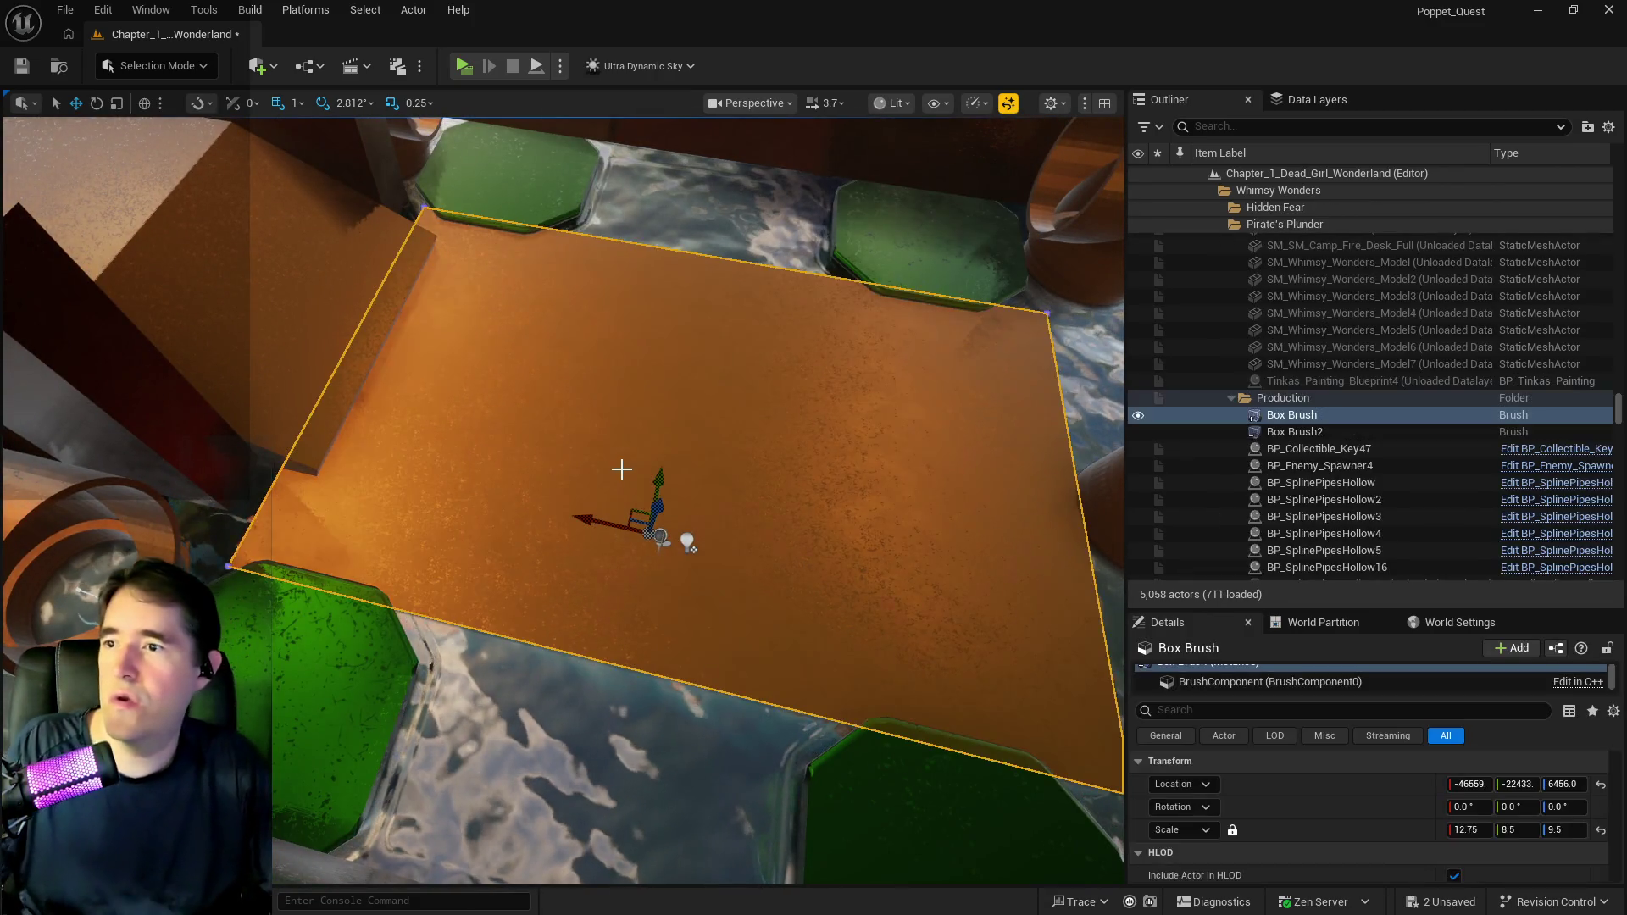
left_click_drag(621, 469, 992, 207)
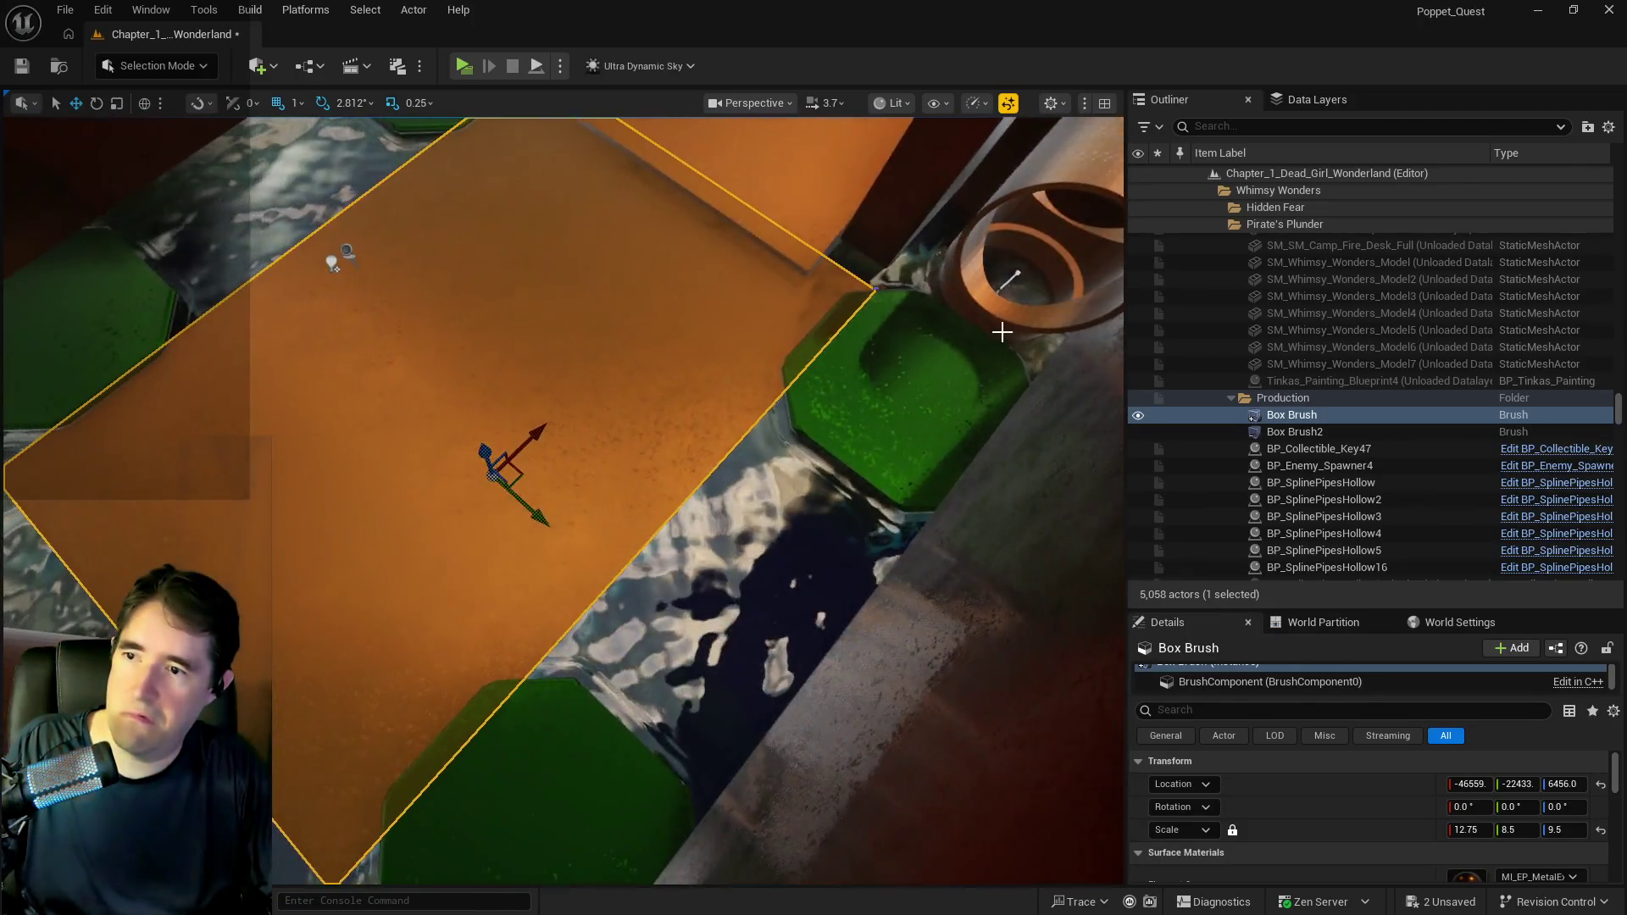
Delete the four green pedestals together, then frame Box Brush.
left_click(909, 362)
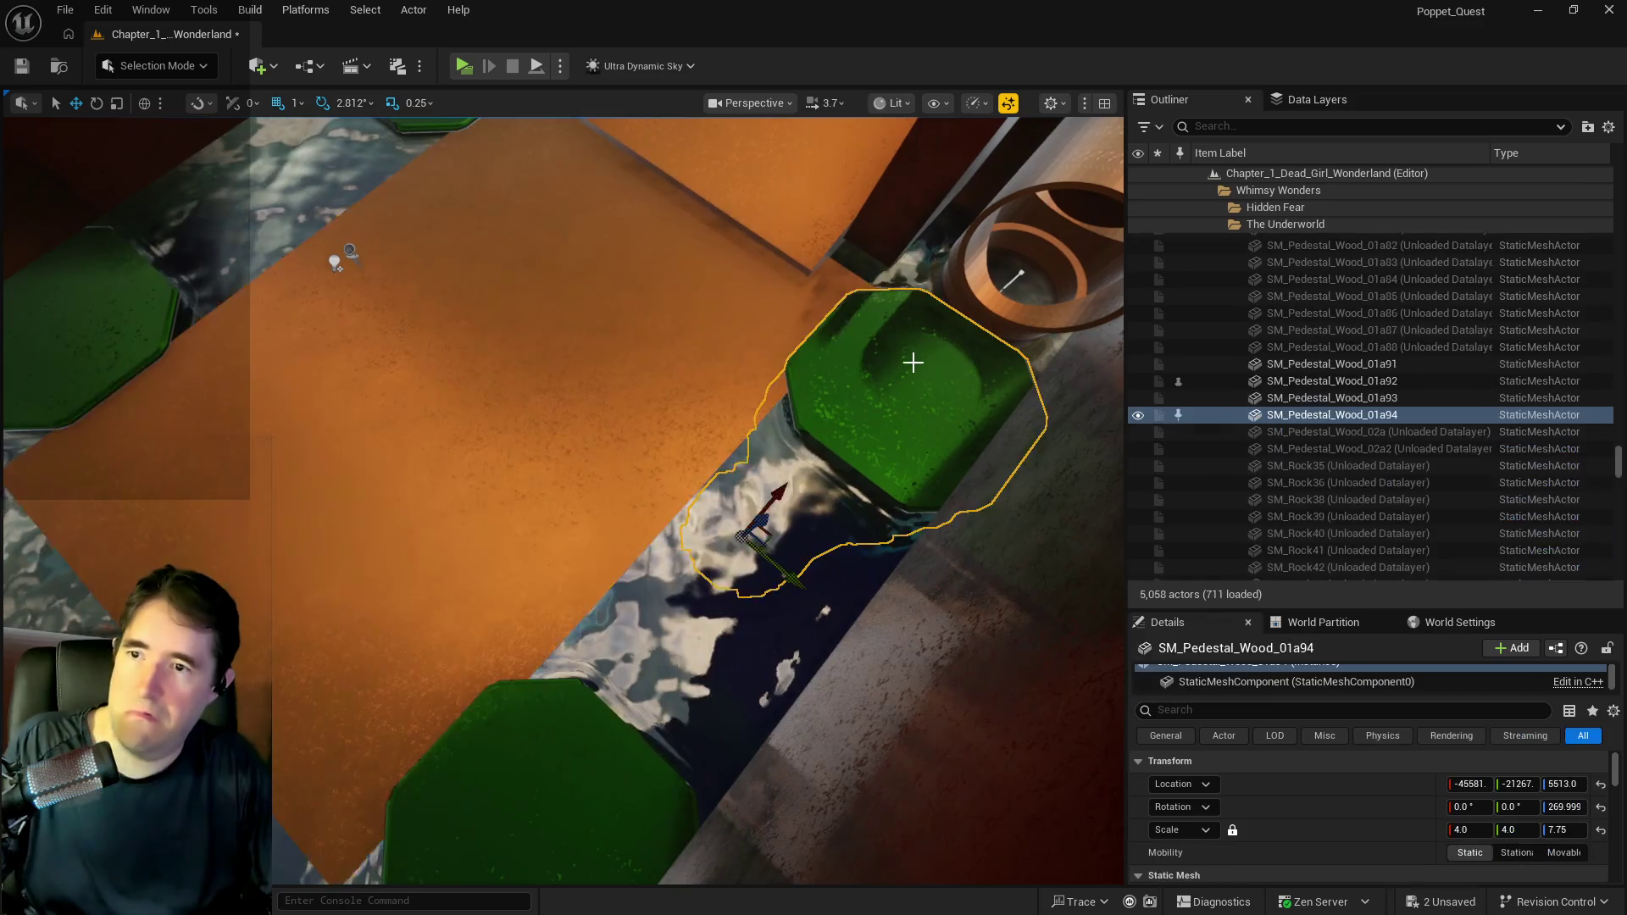
left_click(496, 753, "ctrl")
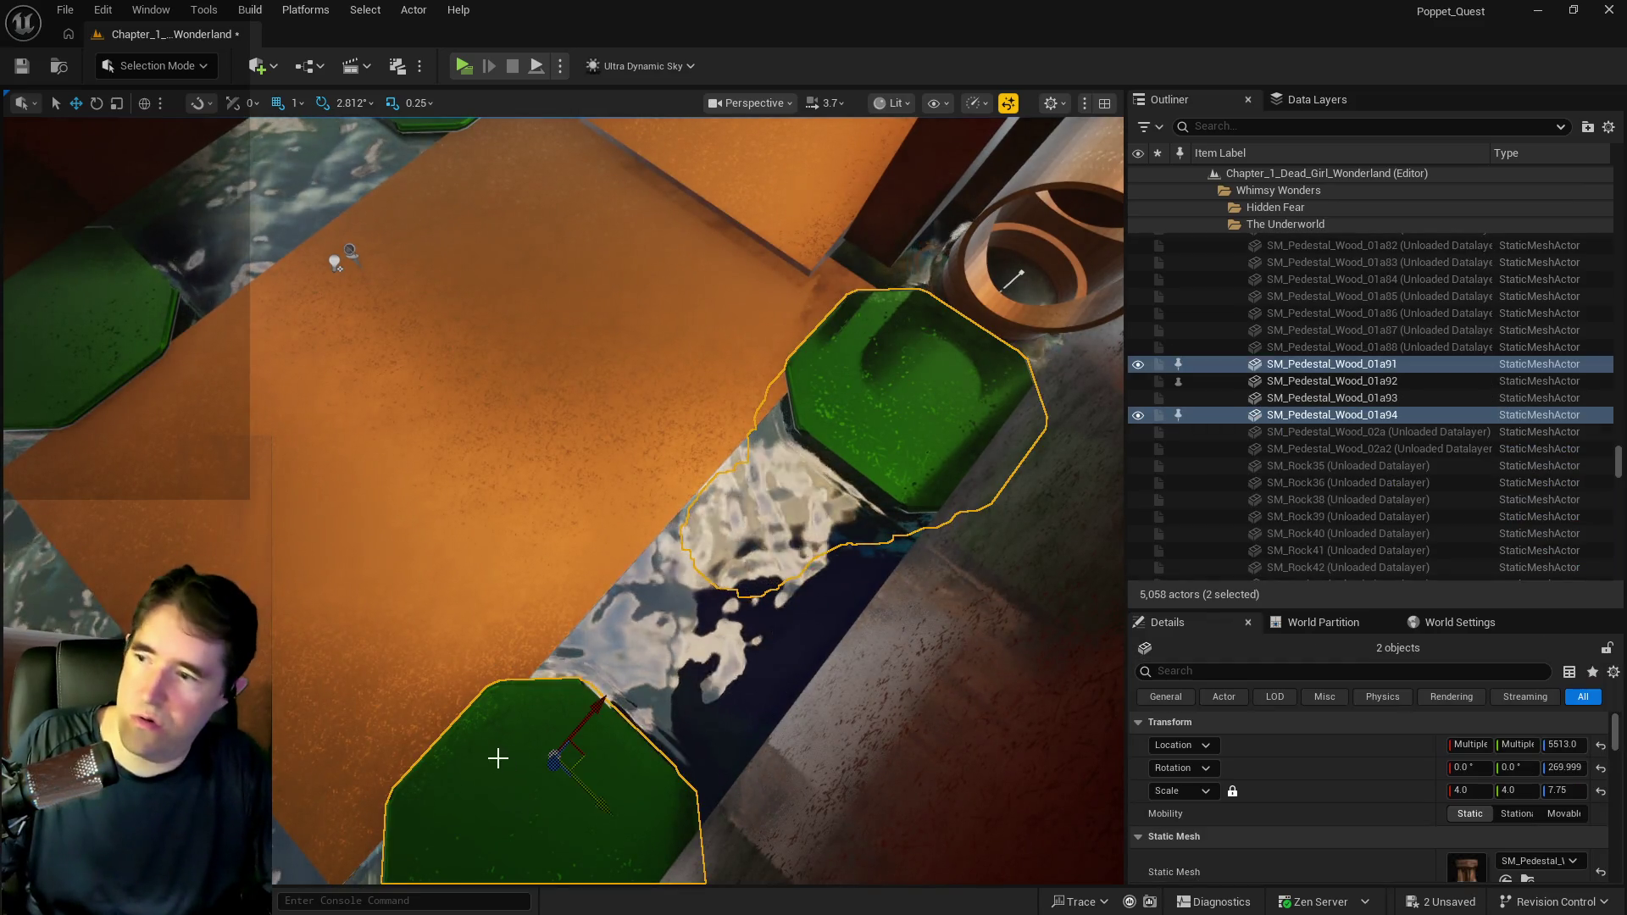
left_click(83, 366, "ctrl")
left_click(369, 306, "ctrl")
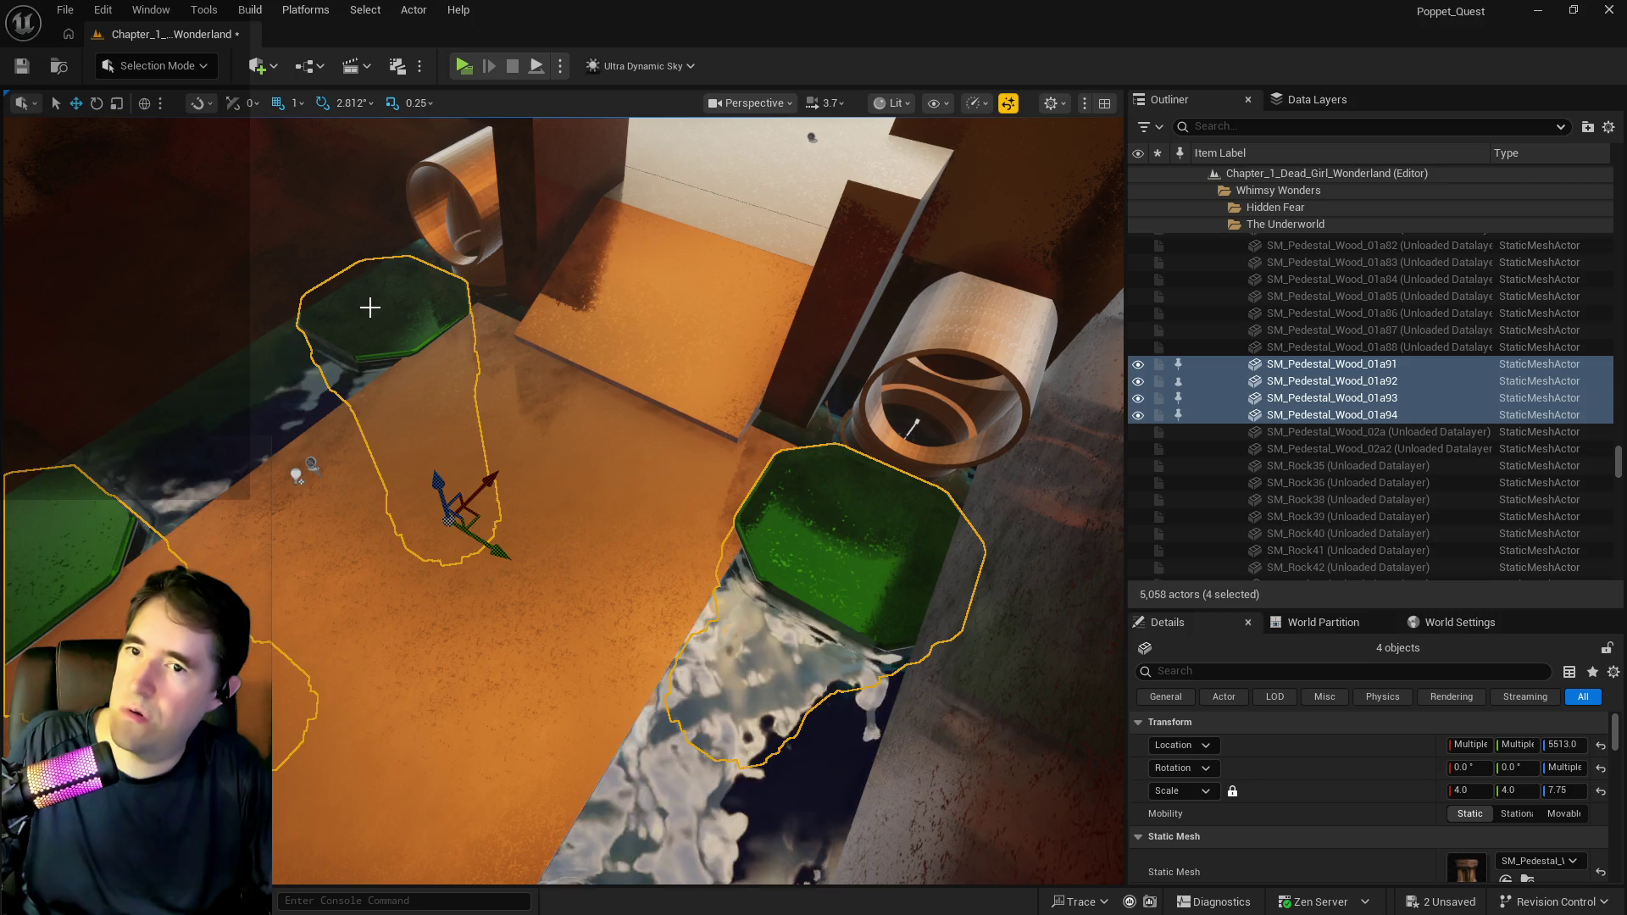
key("Delete")
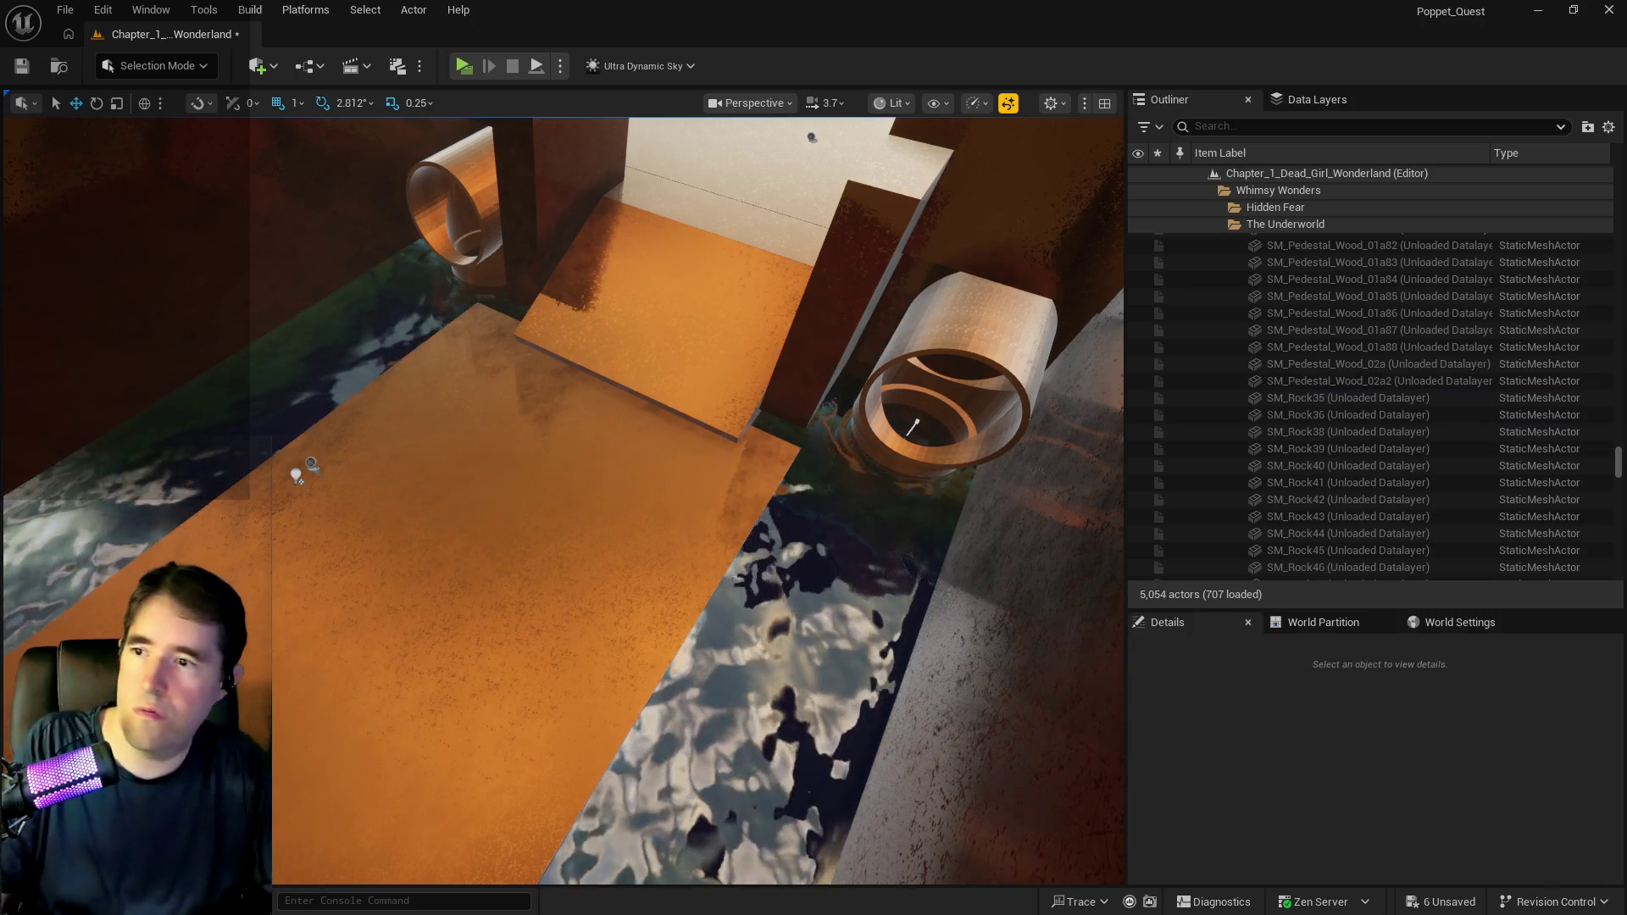
left_click(1252, 417)
double_click(1252, 417)
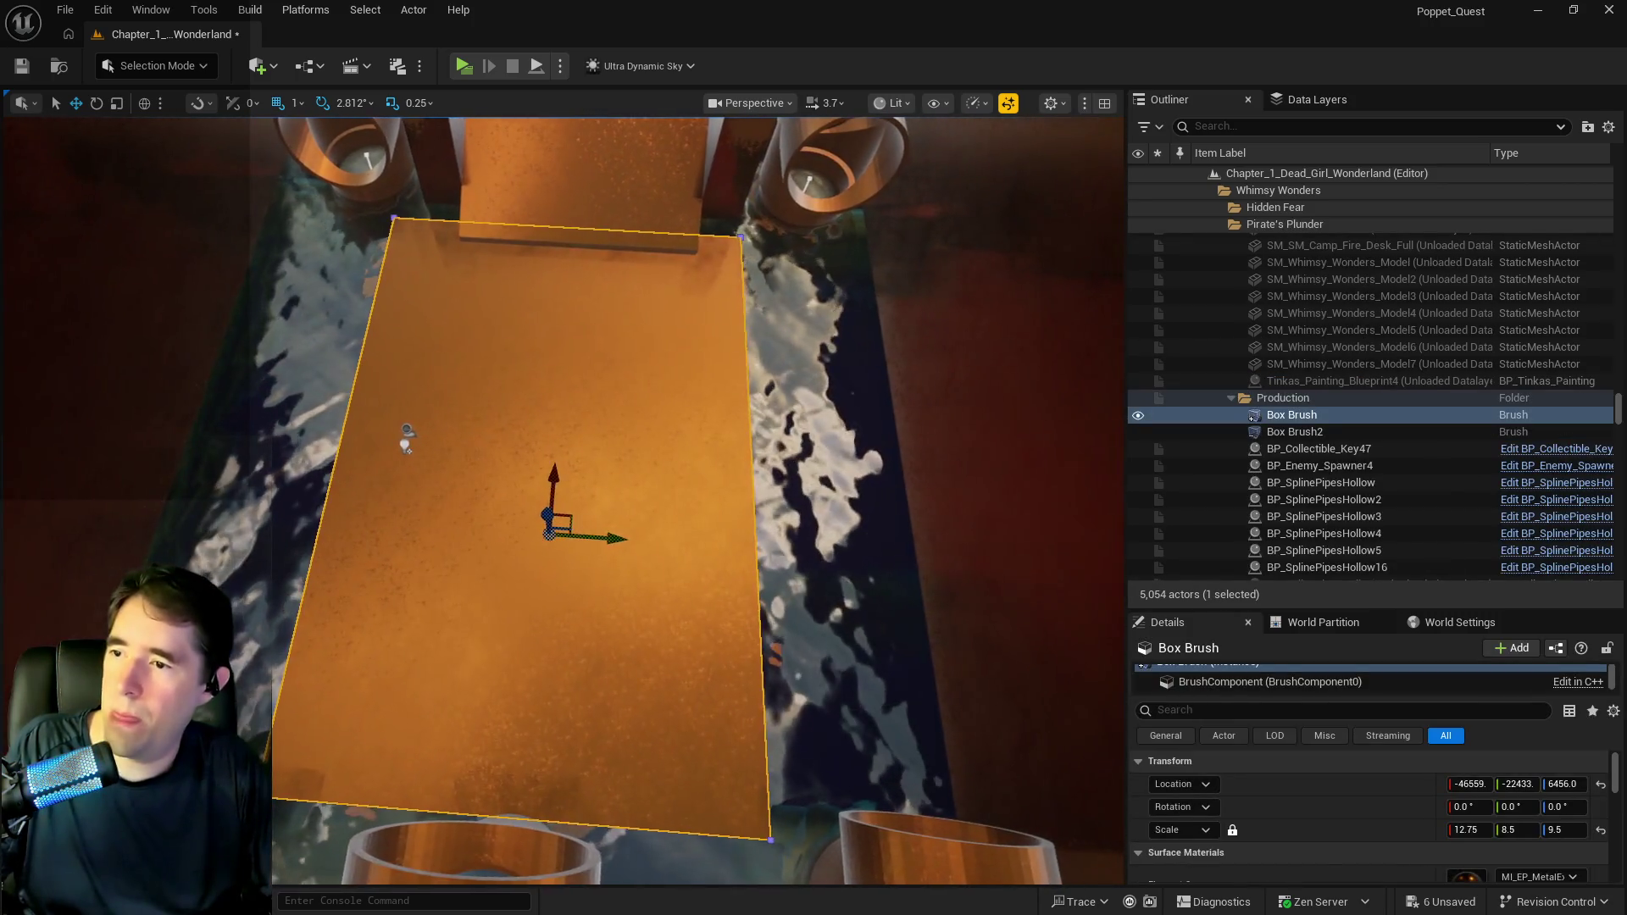
Widen Box Brush along Y, then undo it along with the pedestal and floor deletions.
left_click_drag(1513, 830, 1560, 830)
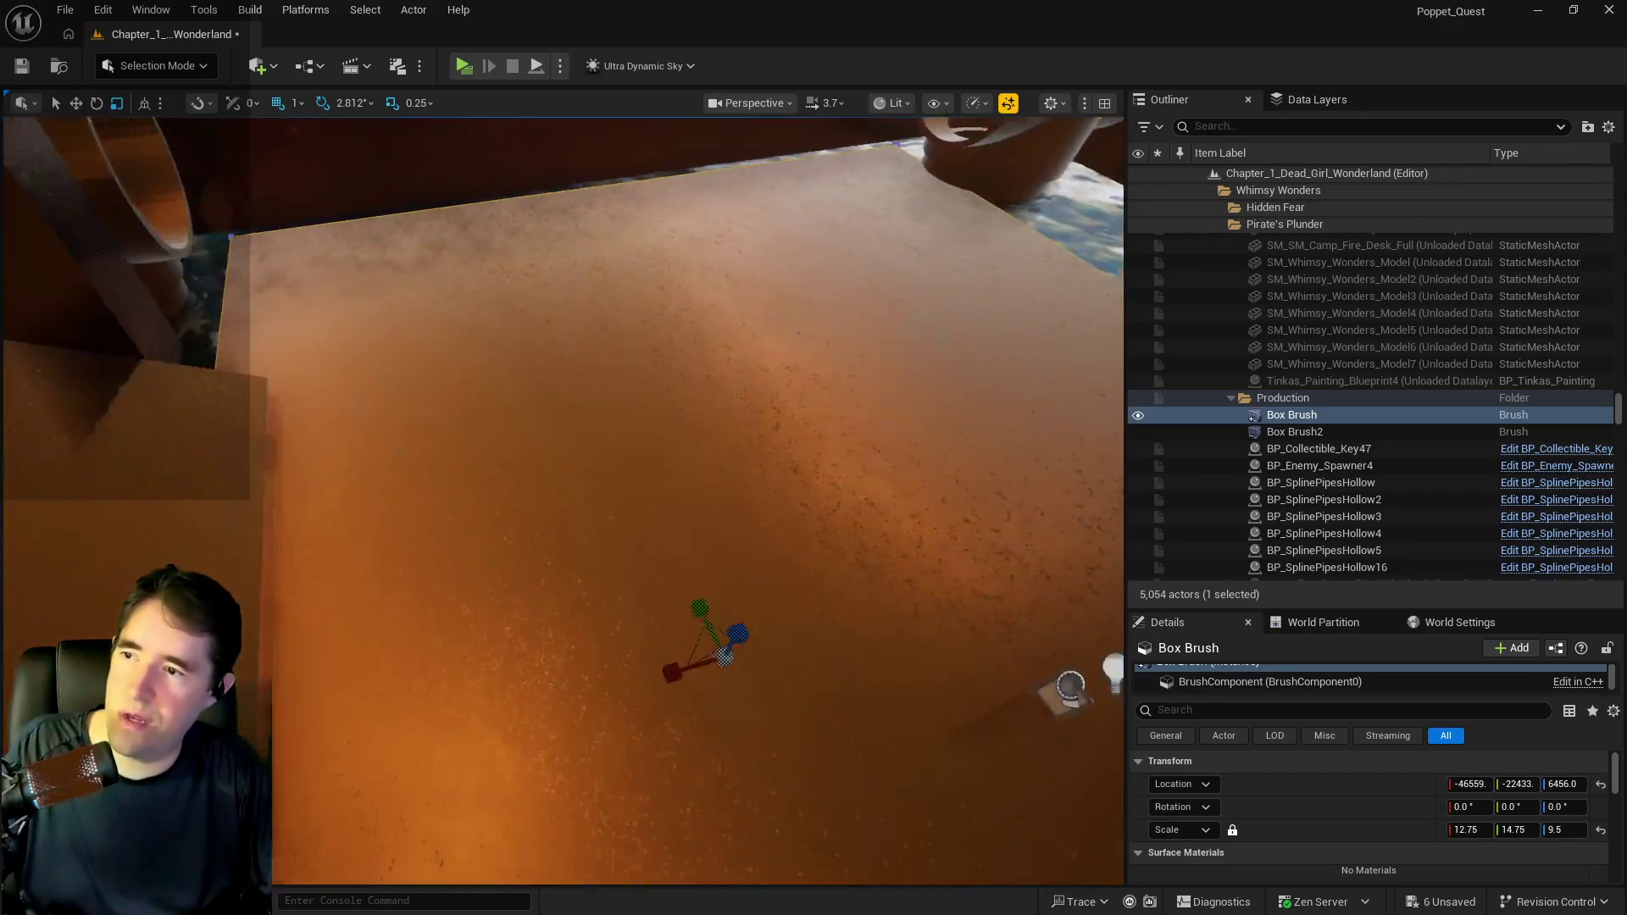
key("ctrl+z")
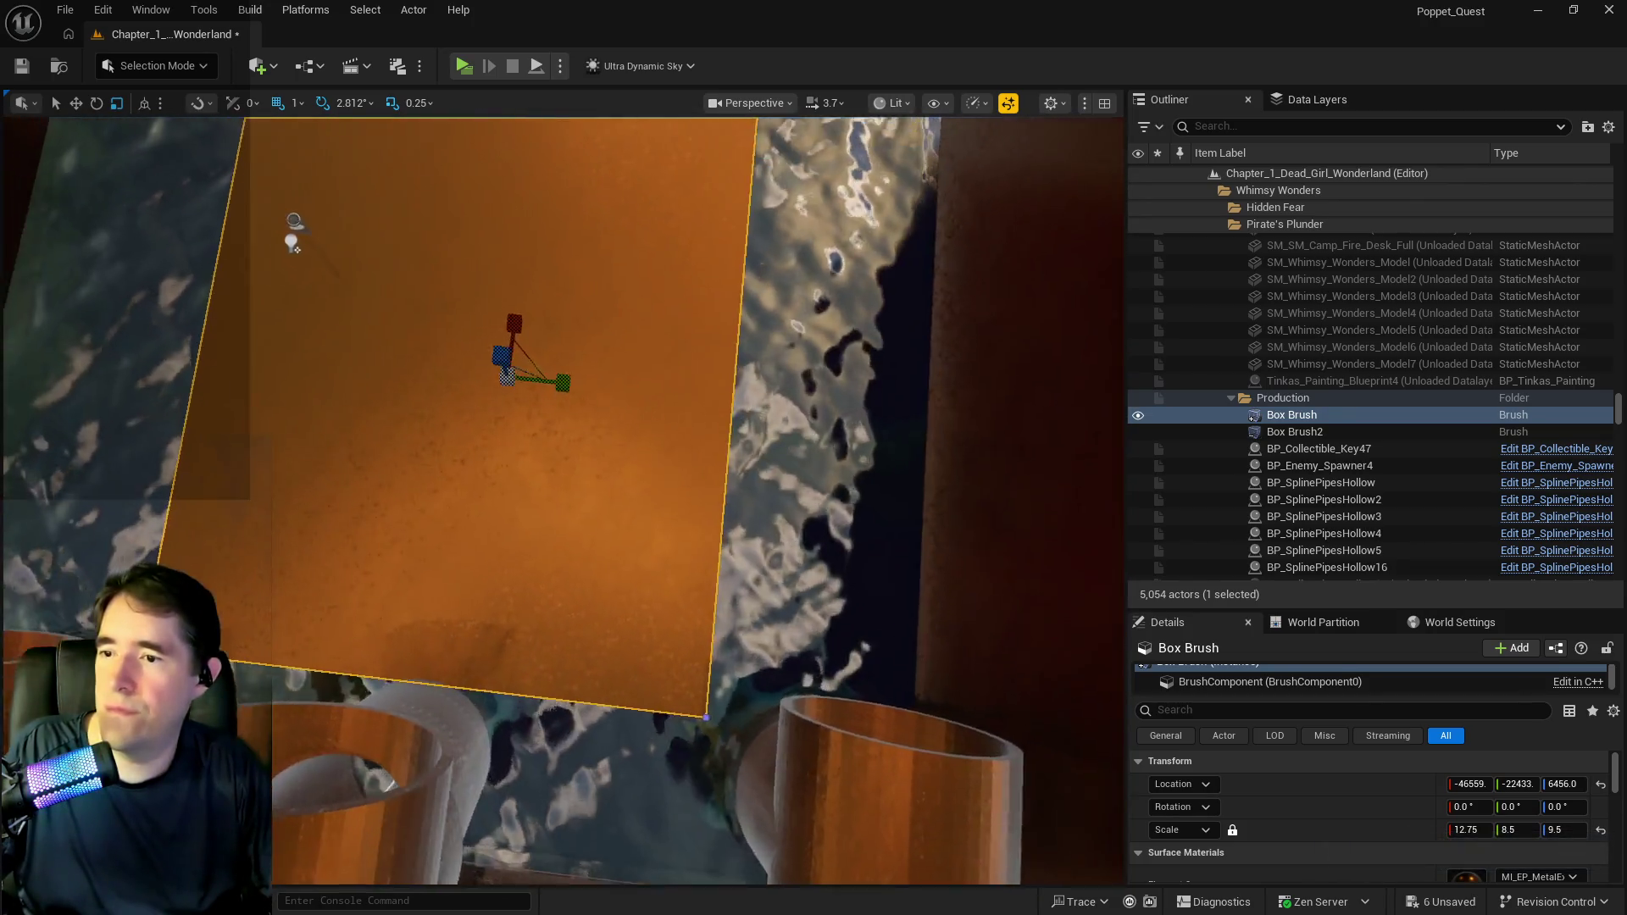
key("ctrl+z")
key("ctrl+z")
key("ctrl+z")
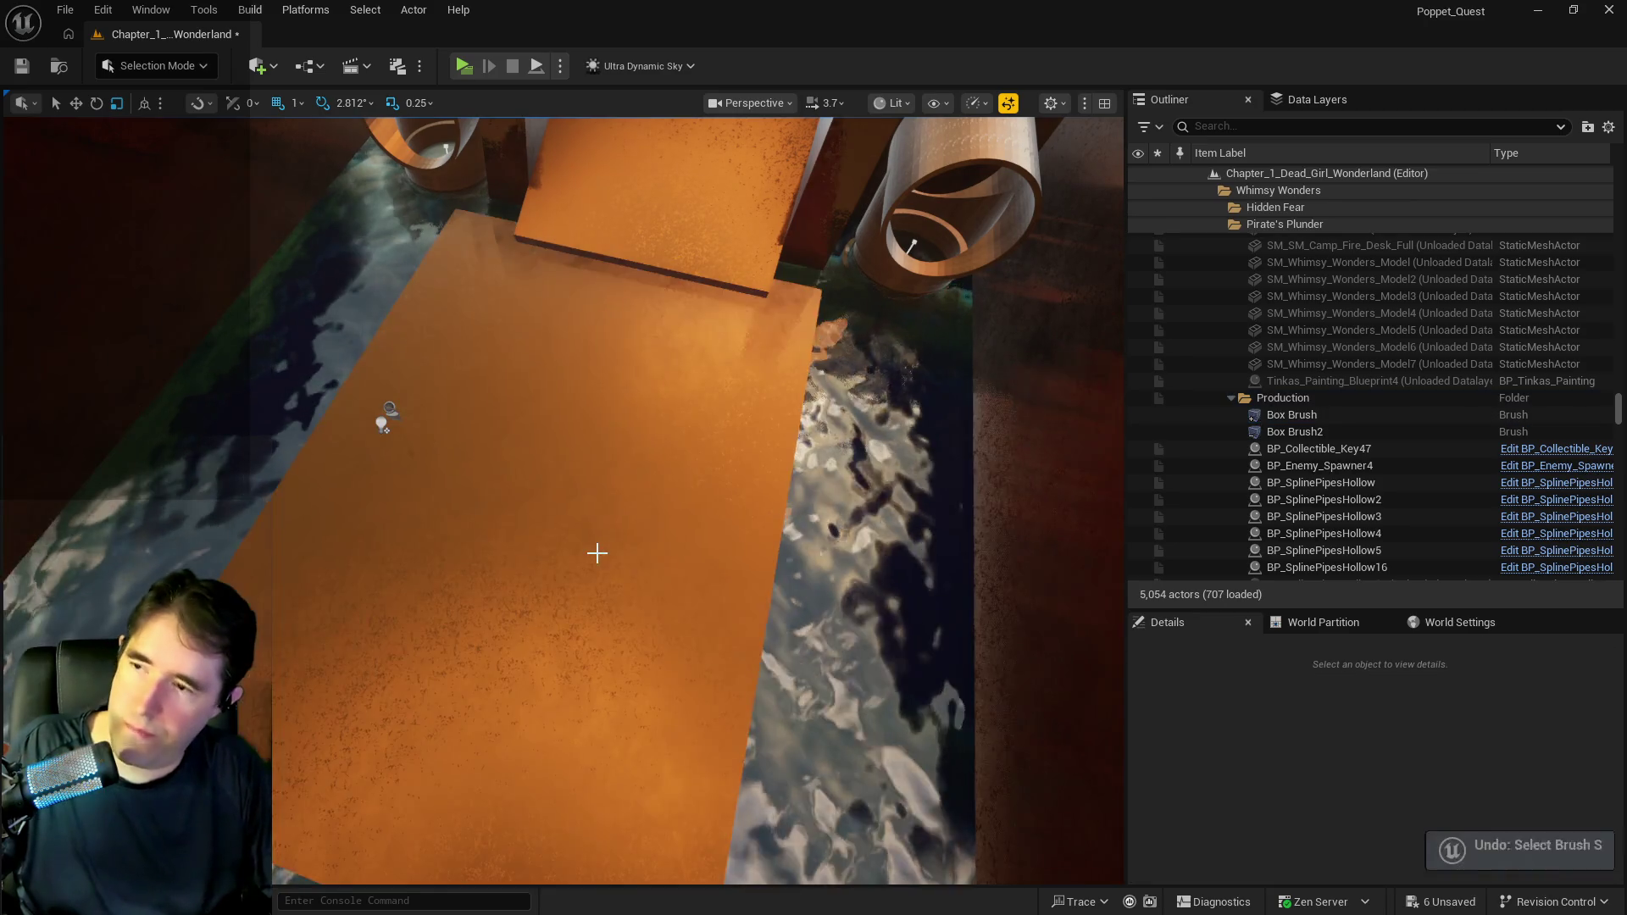
key("ctrl+z")
key("ctrl+z")
key("ctrl+z")
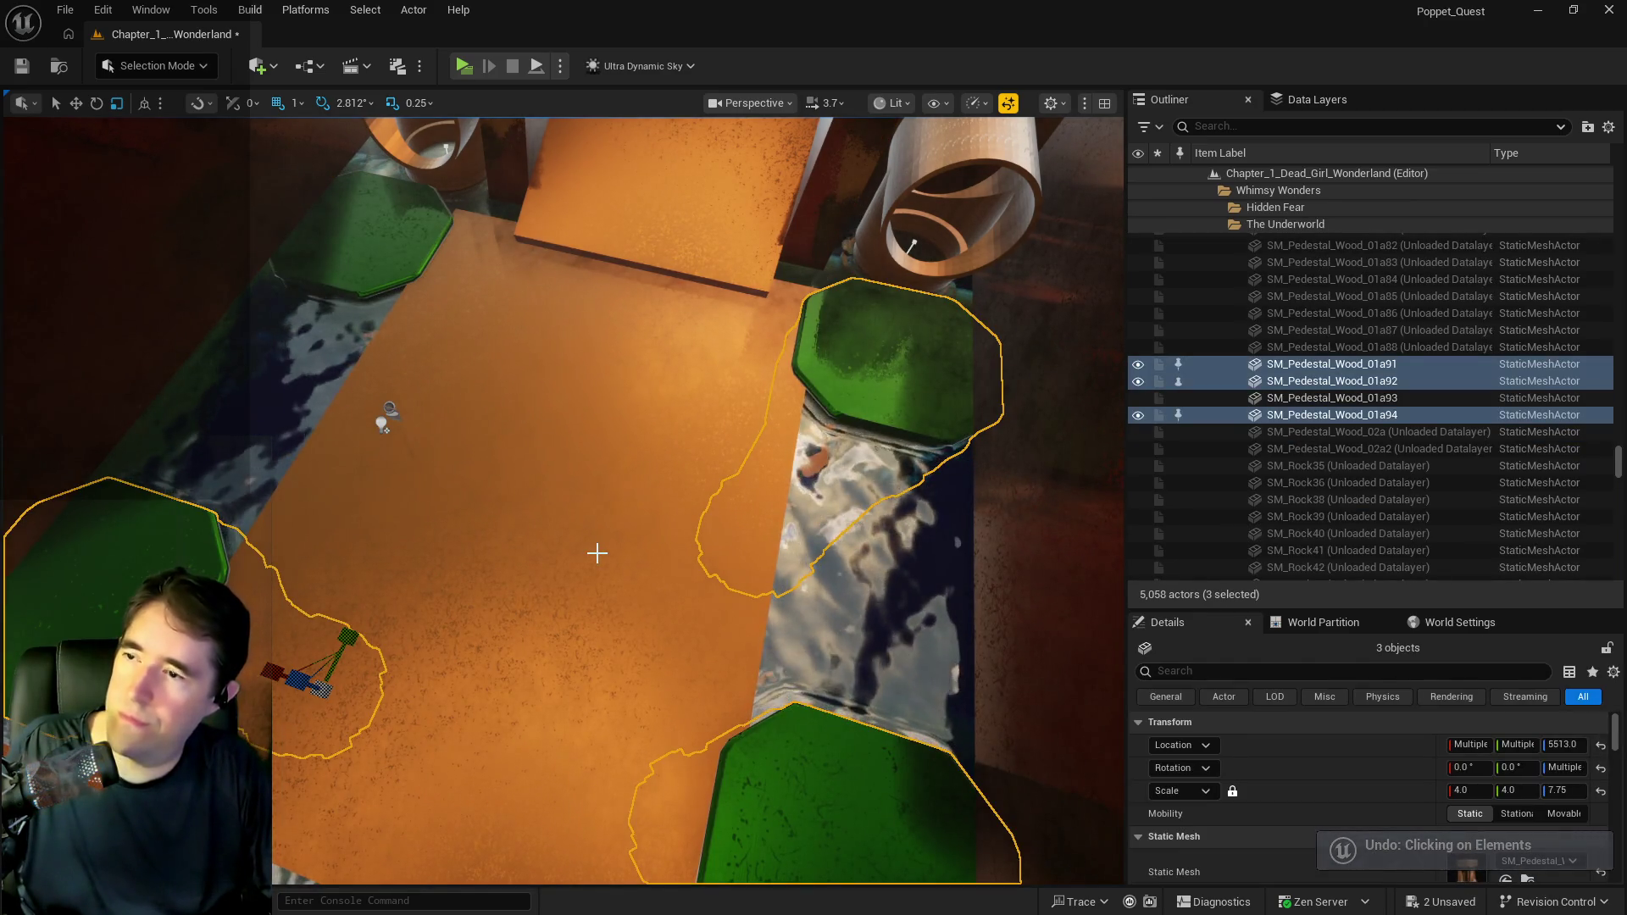
key("ctrl+z")
key("ctrl+z")
key("ctrl+z")
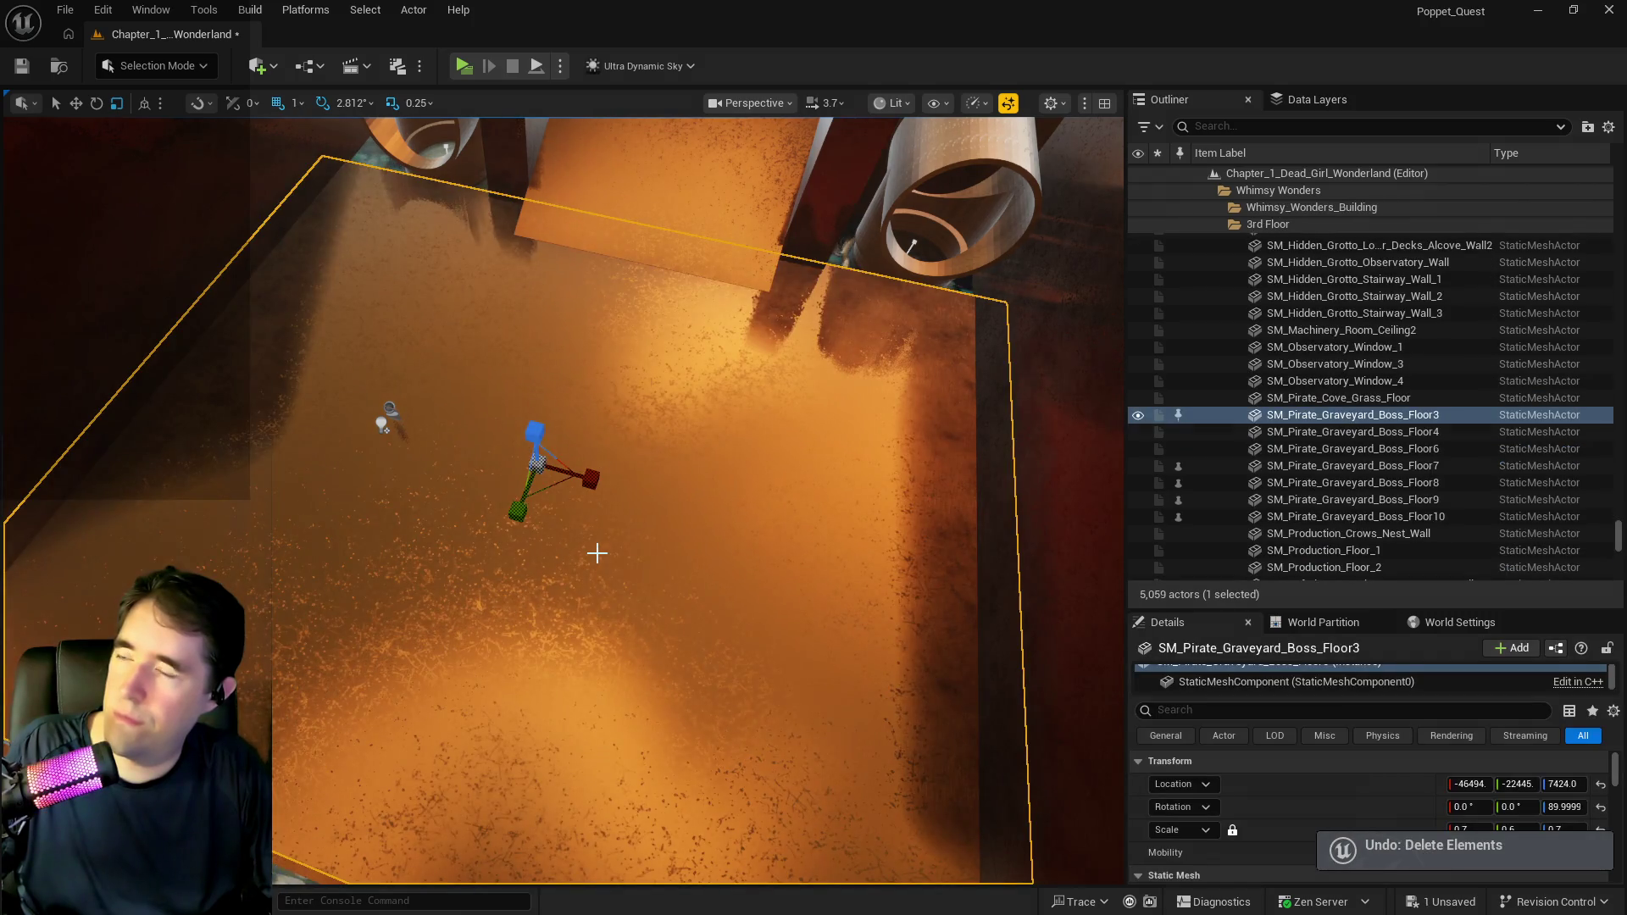
Reselect and frame Box Brush from the Outliner, viewing down a pipe.
left_click_drag(597, 554, 729, 517)
key("f")
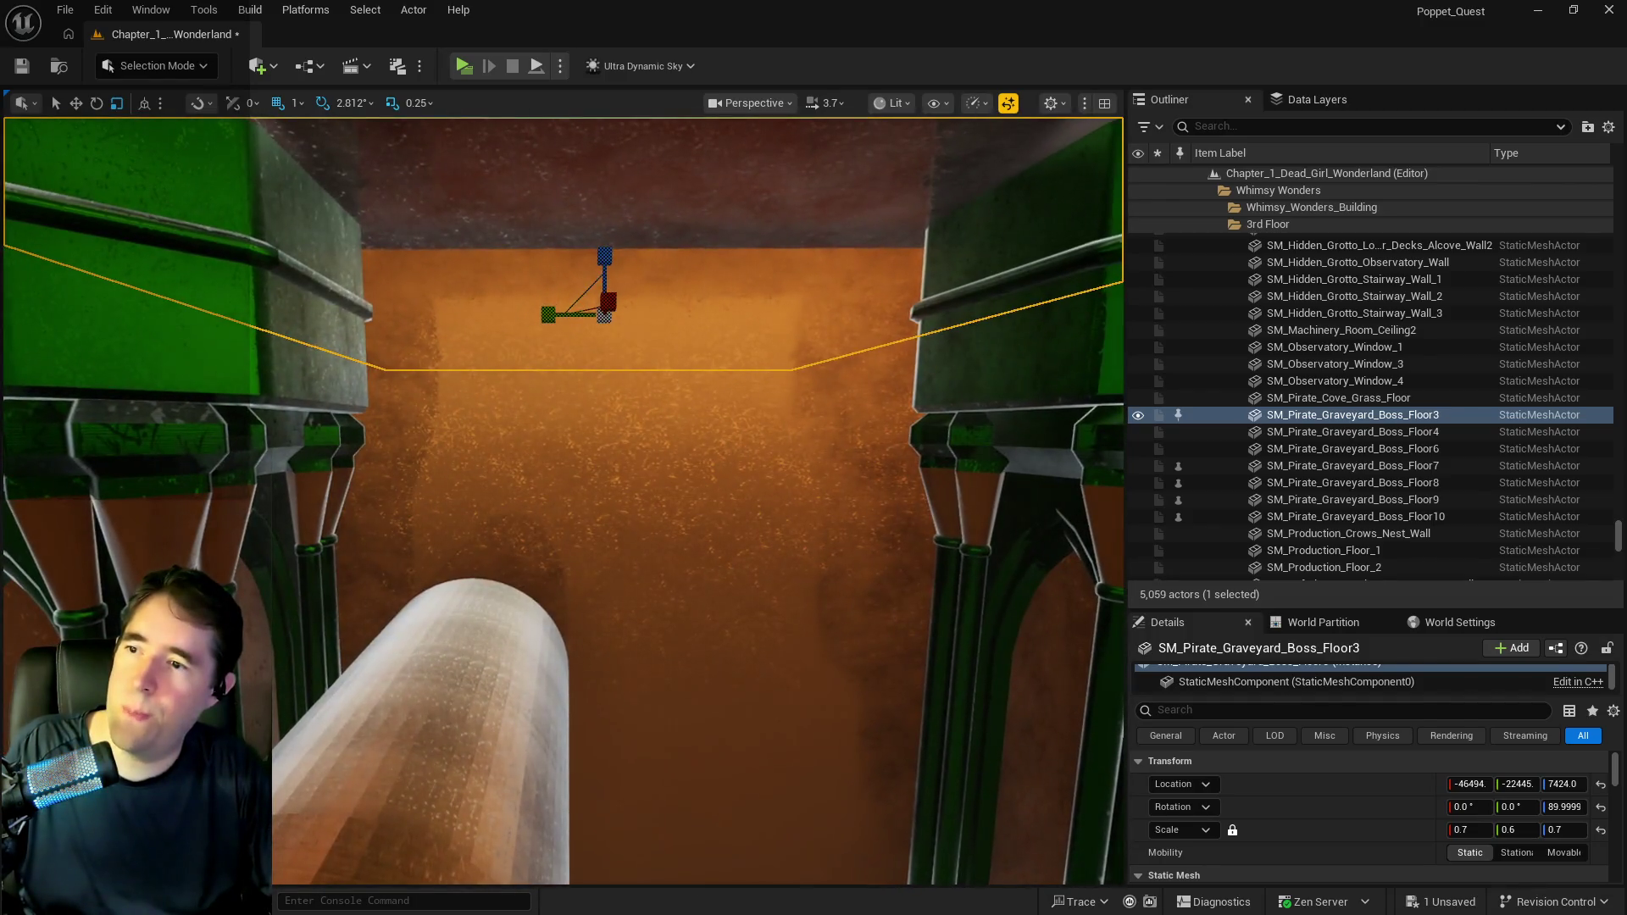
scroll(1356, 424, "down", 5)
double_click(1253, 416)
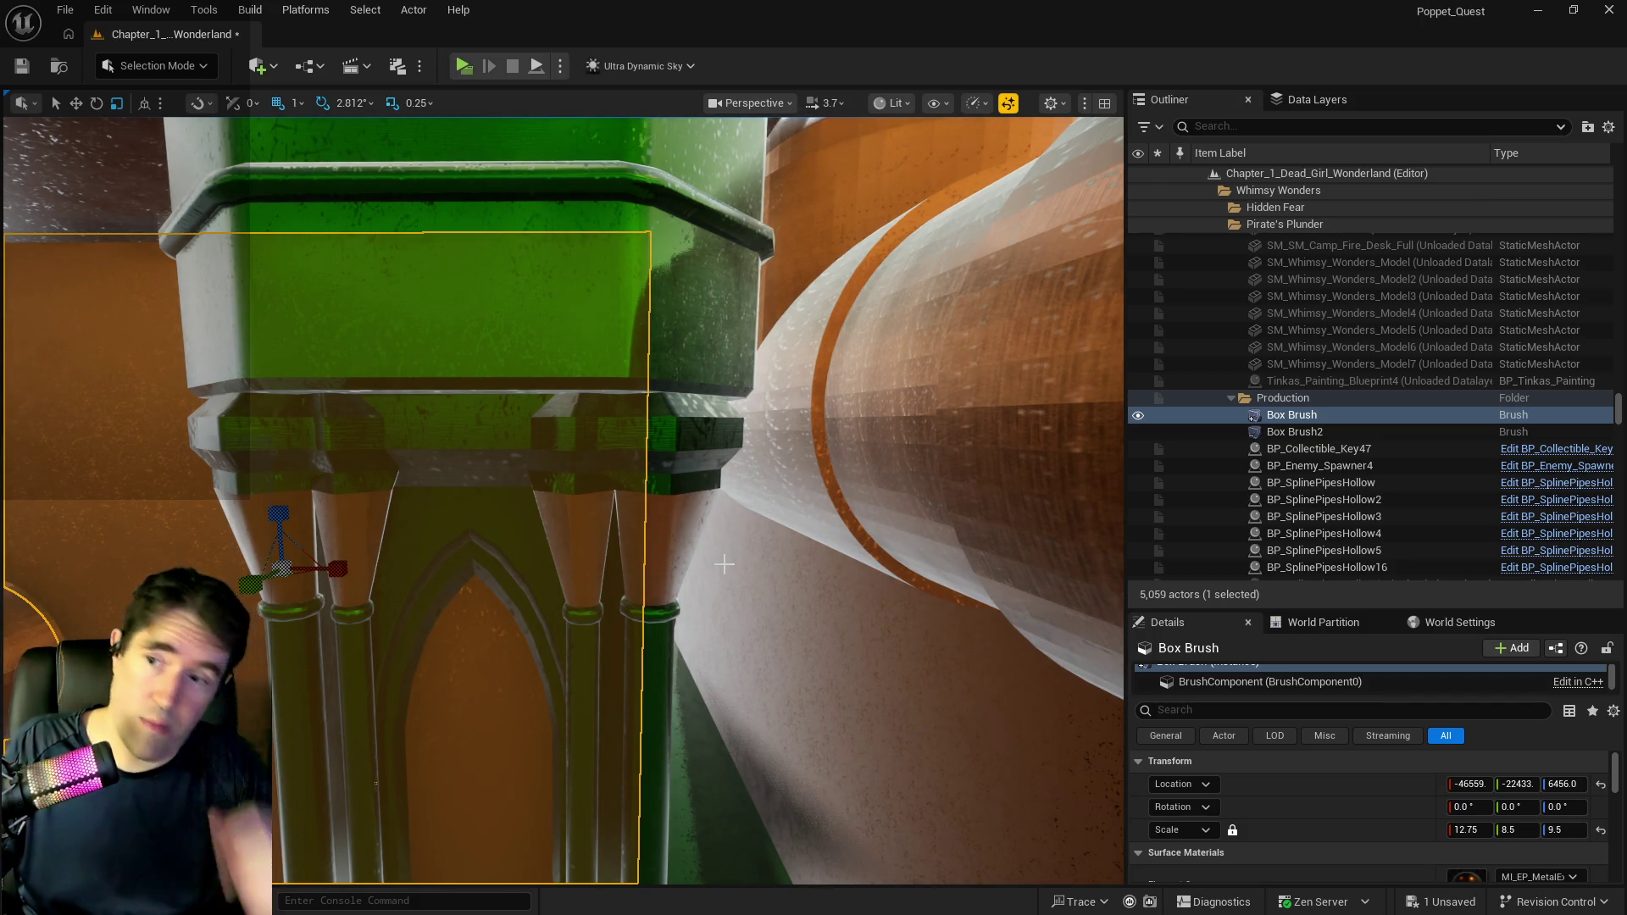
left_click_drag(724, 564, 678, 543)
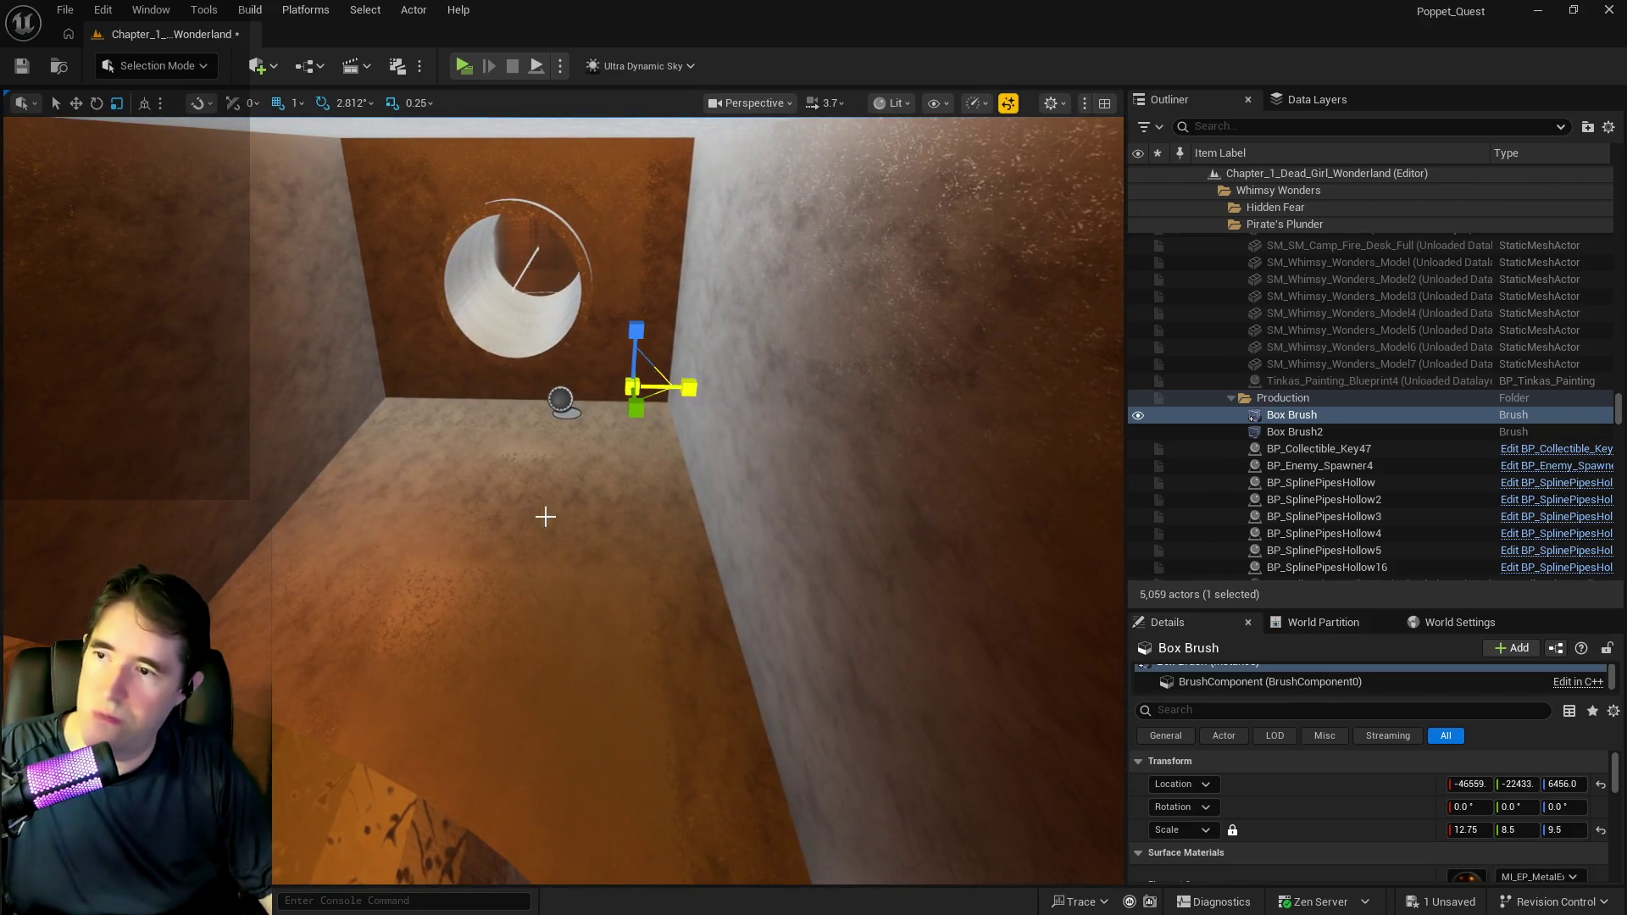
Stretch Box Brush2 to X scale 12.0.
left_click(1253, 432)
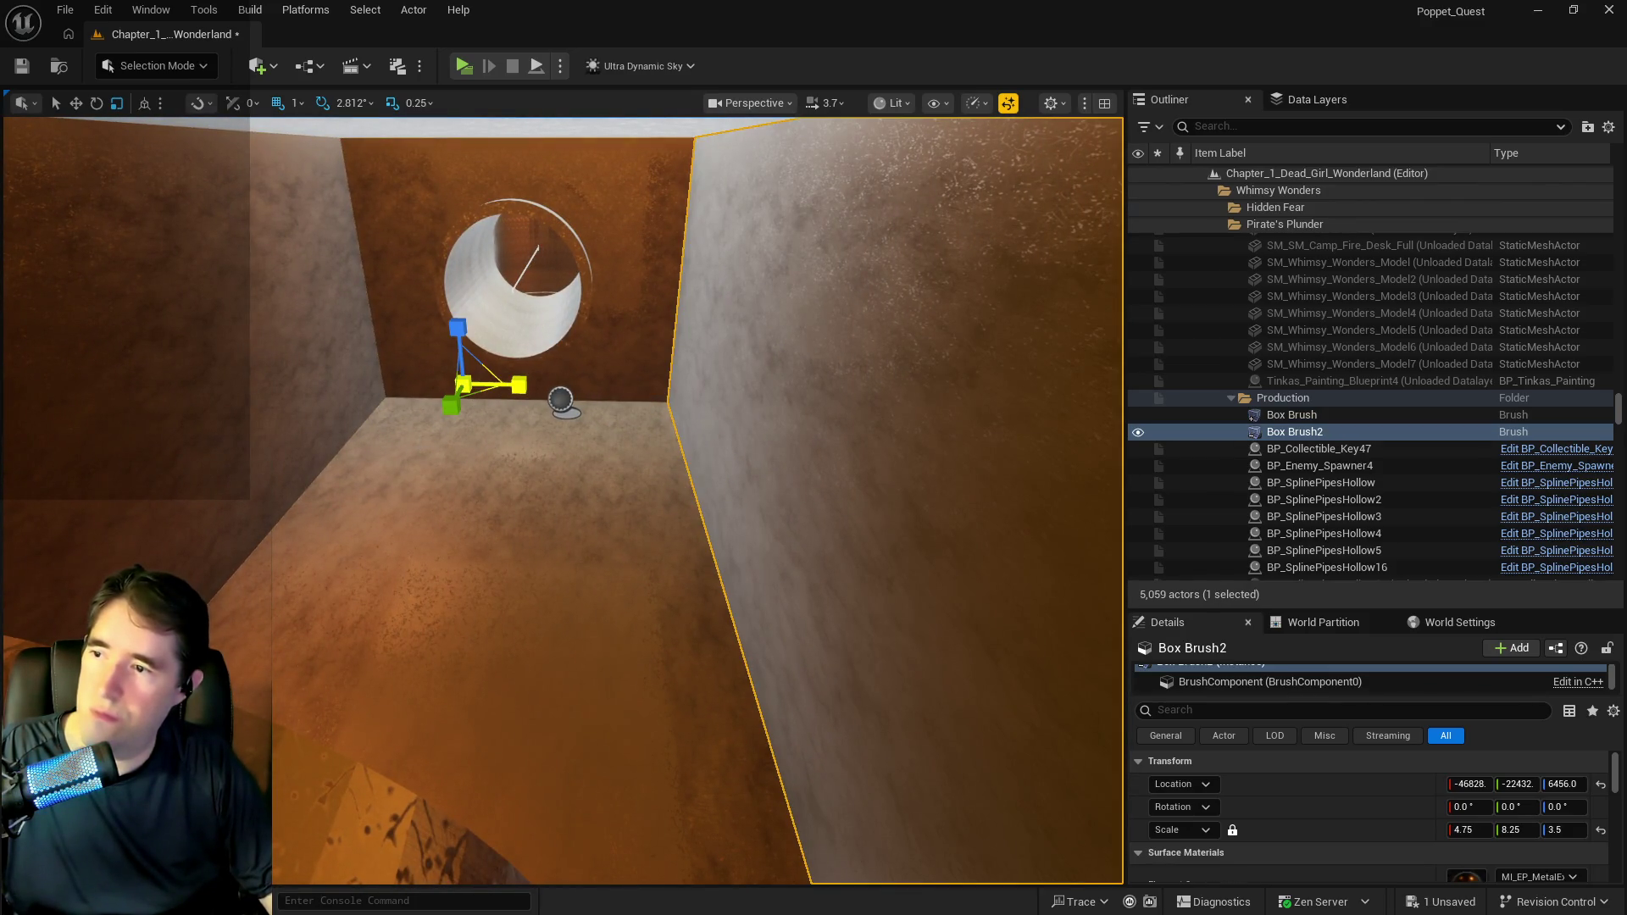
left_click_drag(514, 390, 592, 441)
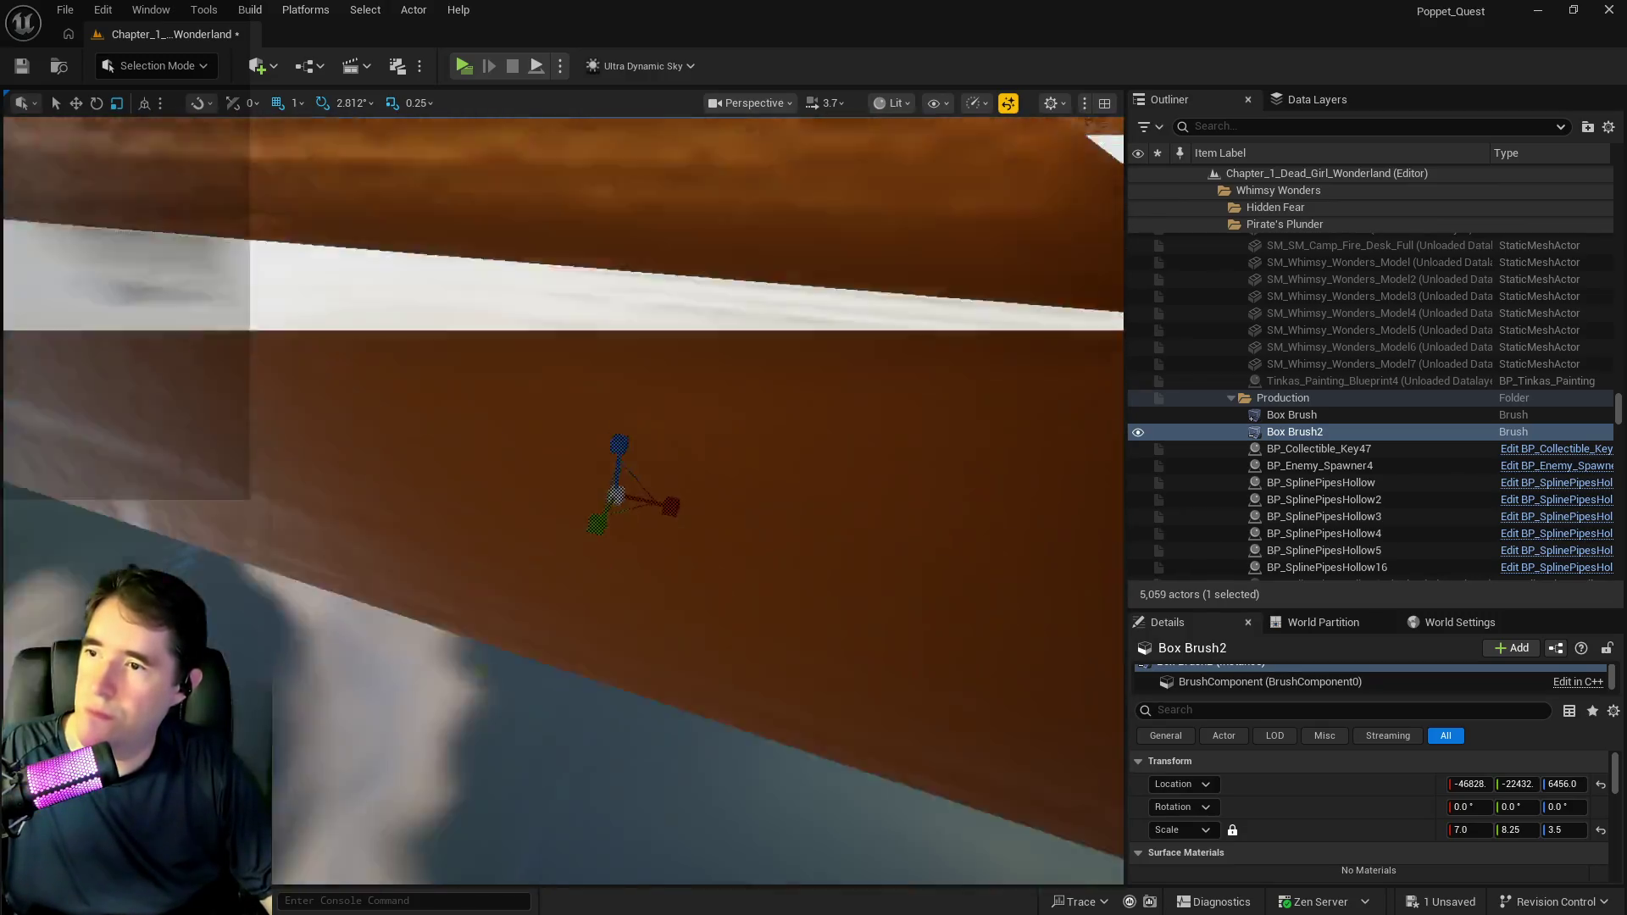
mouse_move(593, 509)
left_mouse_down()
mouse_move(661, 475)
mouse_move(712, 339)
mouse_move(737, 398)
left_mouse_up()
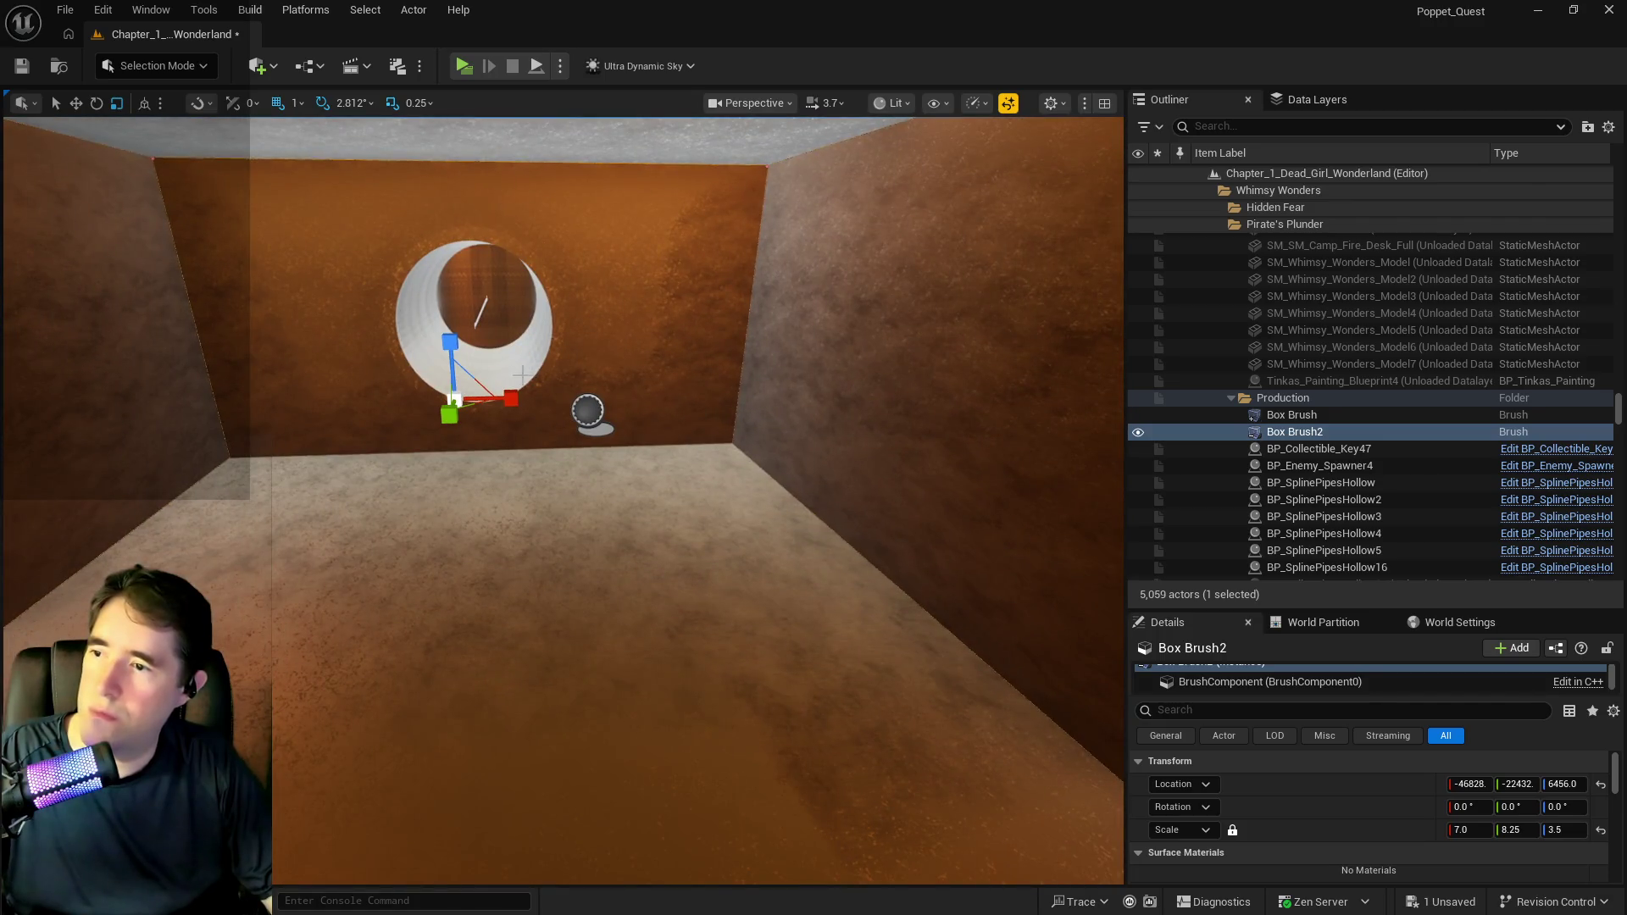
left_click_drag(1470, 830, 1517, 830)
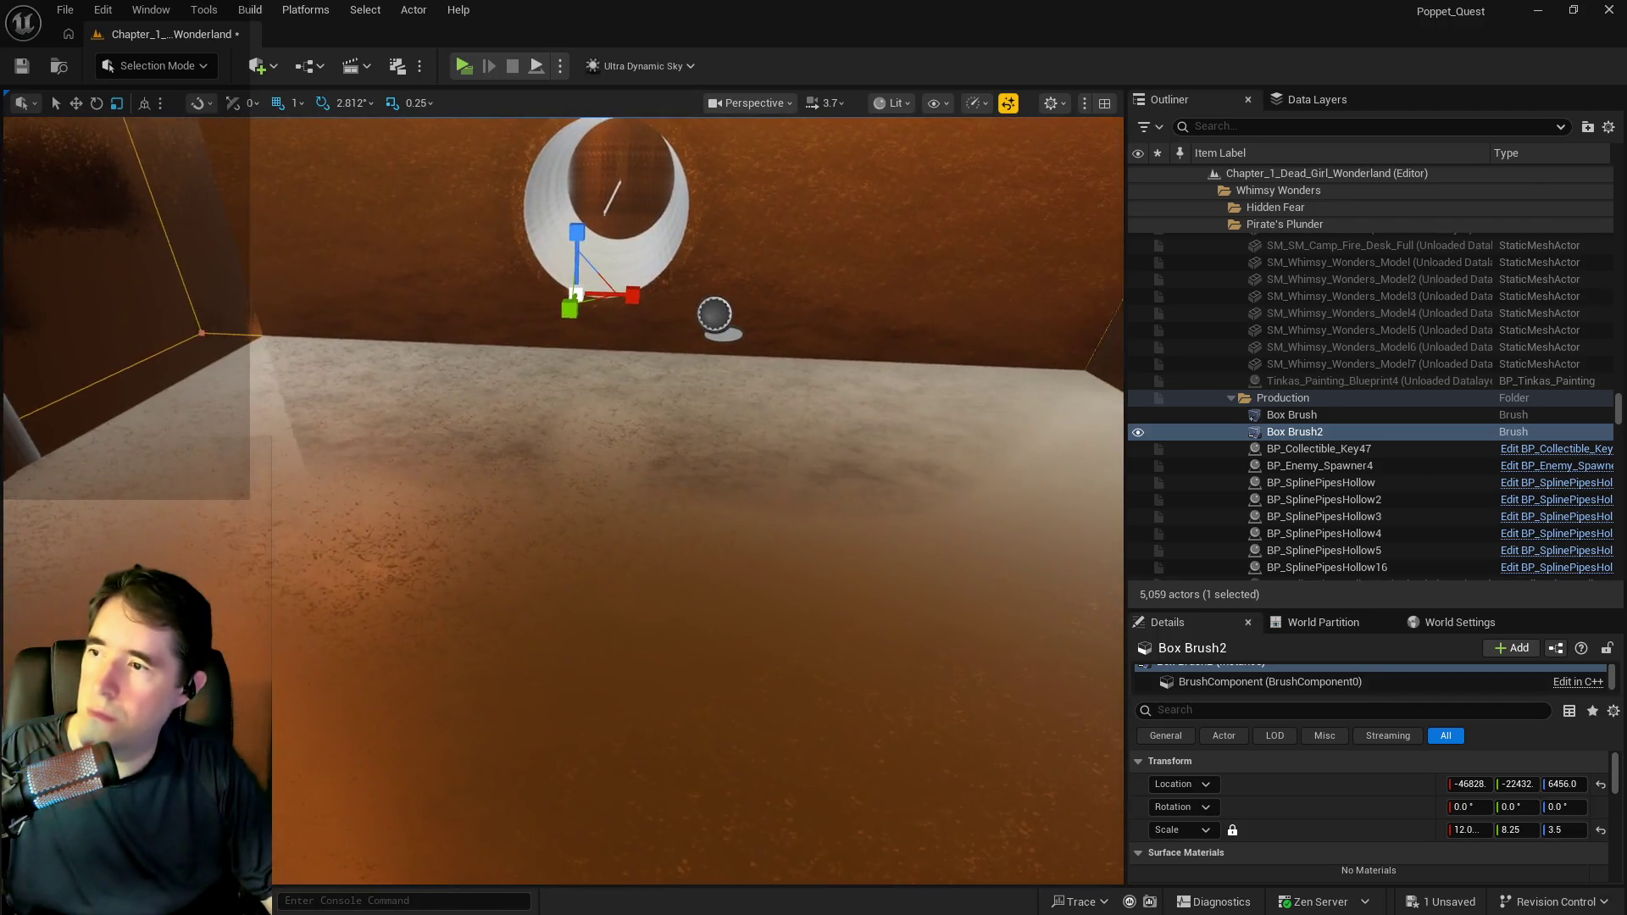
Slide Box Brush2 along X to -46594 and save the level.
left_click_drag(432, 396, 519, 396)
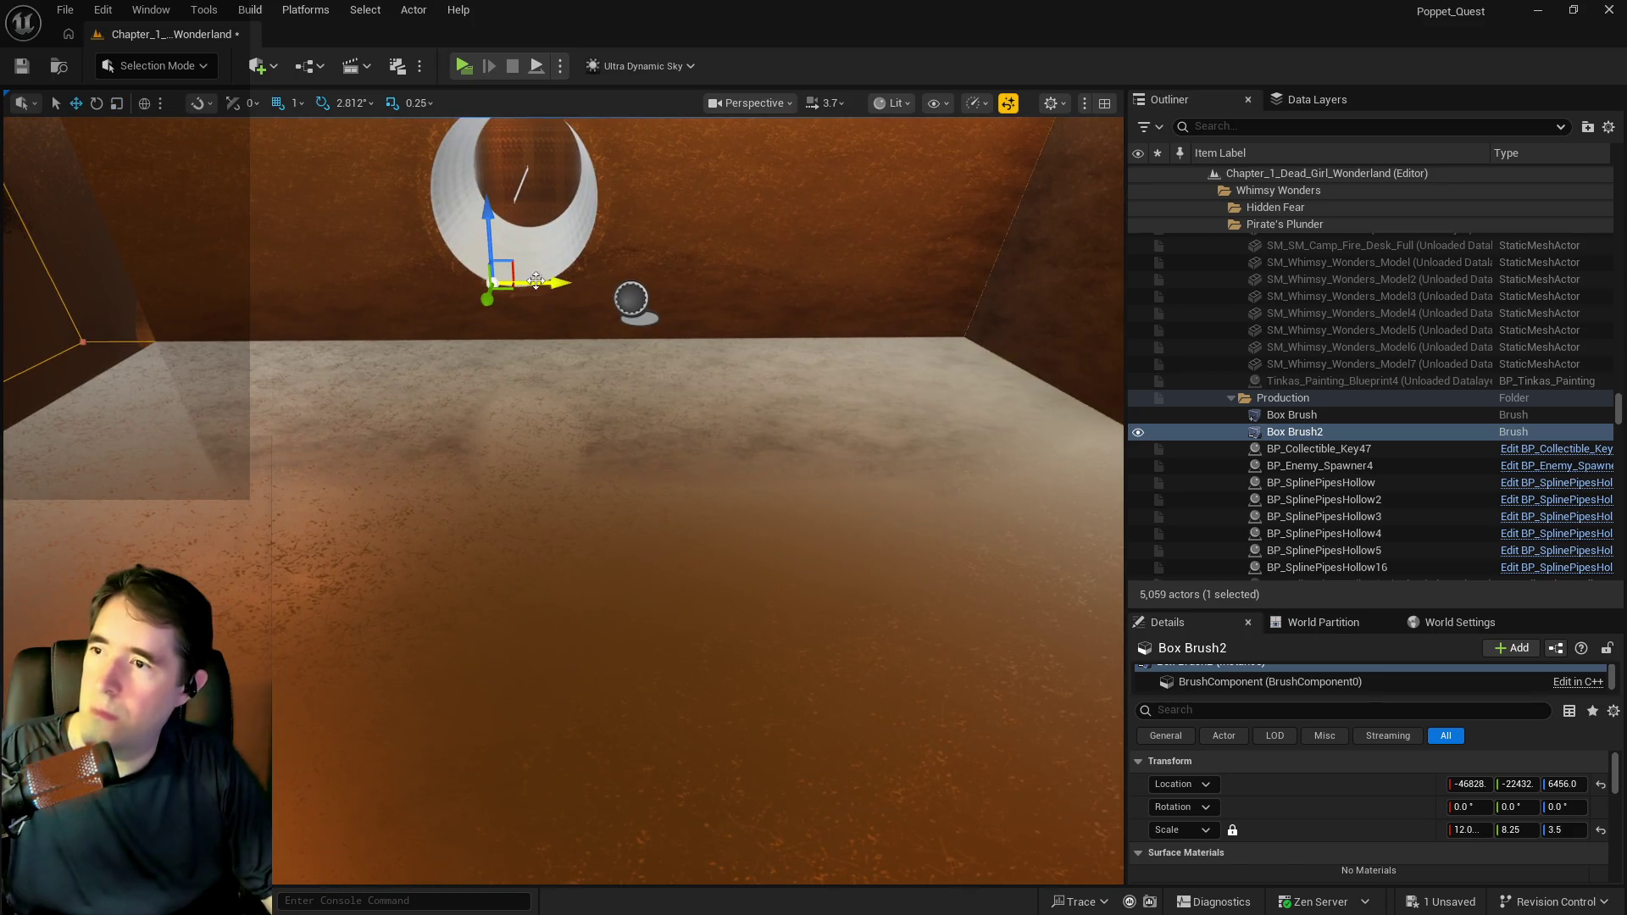
left_click_drag(712, 290, 754, 292)
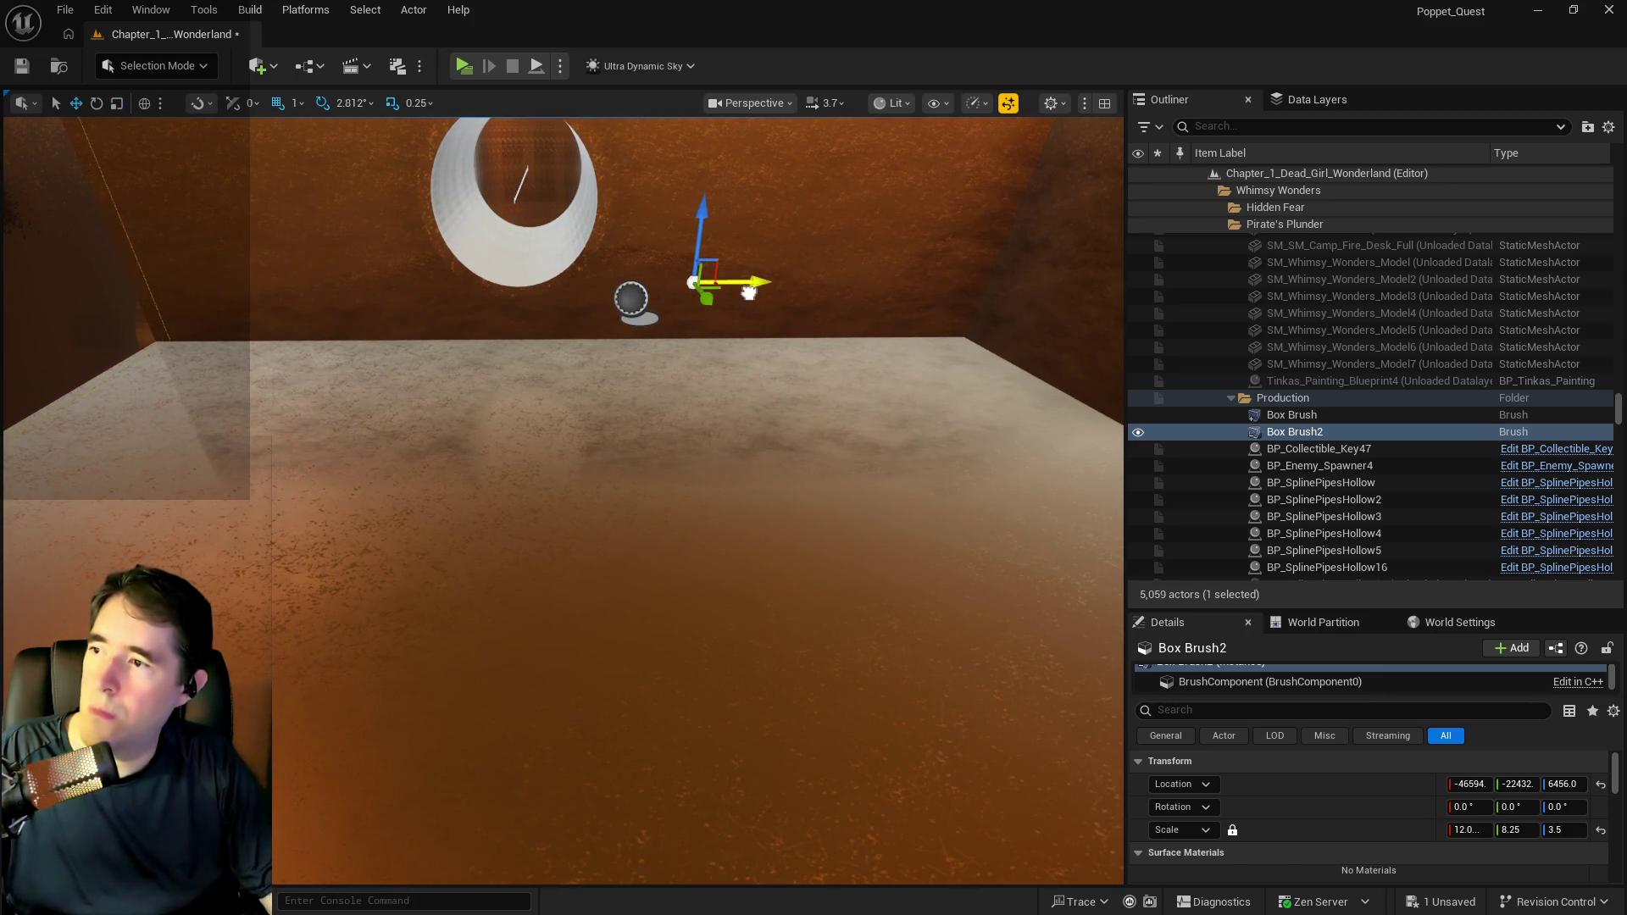
left_click_drag(856, 351, 1017, 280)
mouse_move(559, 500)
left_mouse_down()
mouse_move(542, 526)
mouse_move(474, 543)
mouse_move(458, 610)
mouse_move(593, 509)
mouse_move(526, 517)
mouse_move(610, 509)
mouse_move(542, 508)
mouse_move(560, 475)
mouse_move(568, 525)
mouse_move(856, 352)
left_mouse_up()
key("ctrl+s")
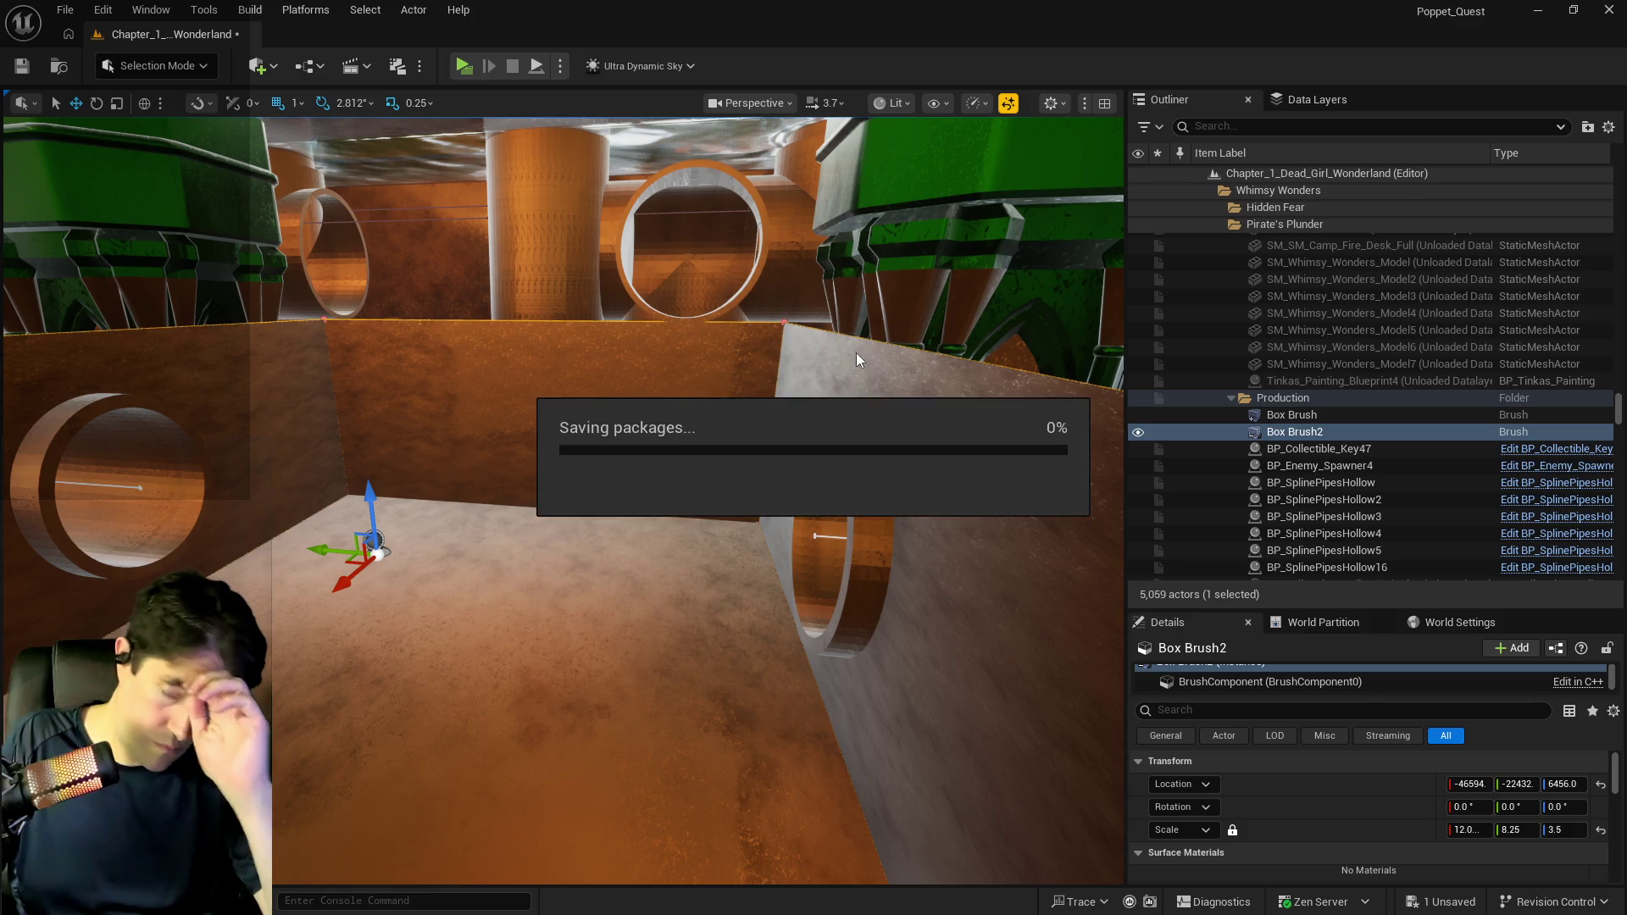
Duplicate Box Brush2 upward as Box Brush3.
left_click(537, 436)
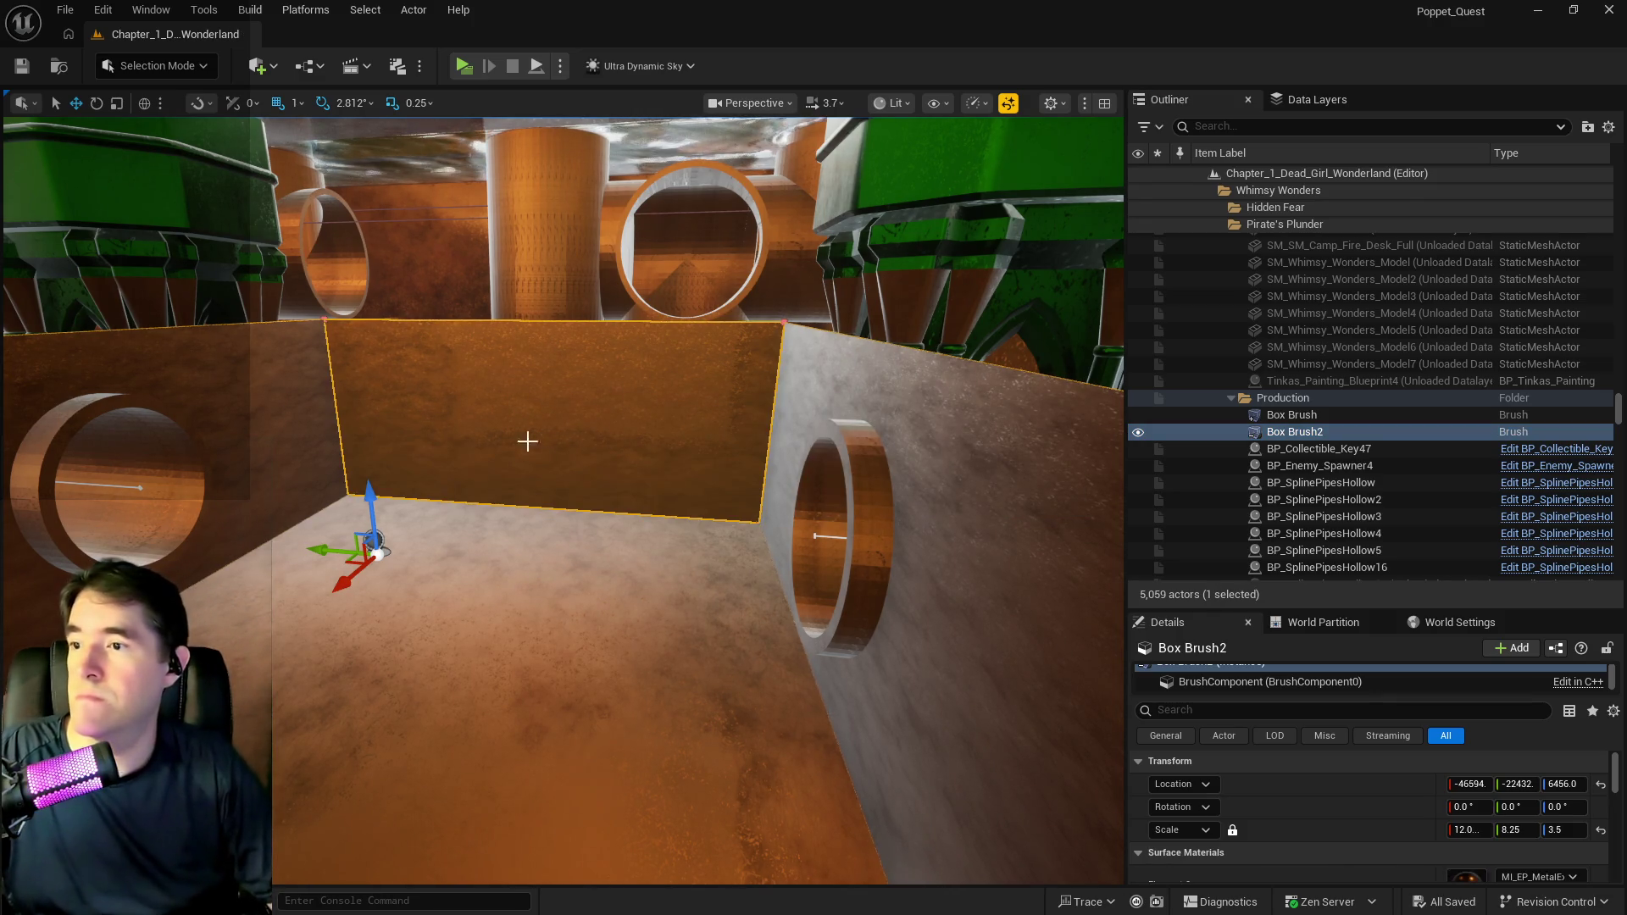
key("Escape")
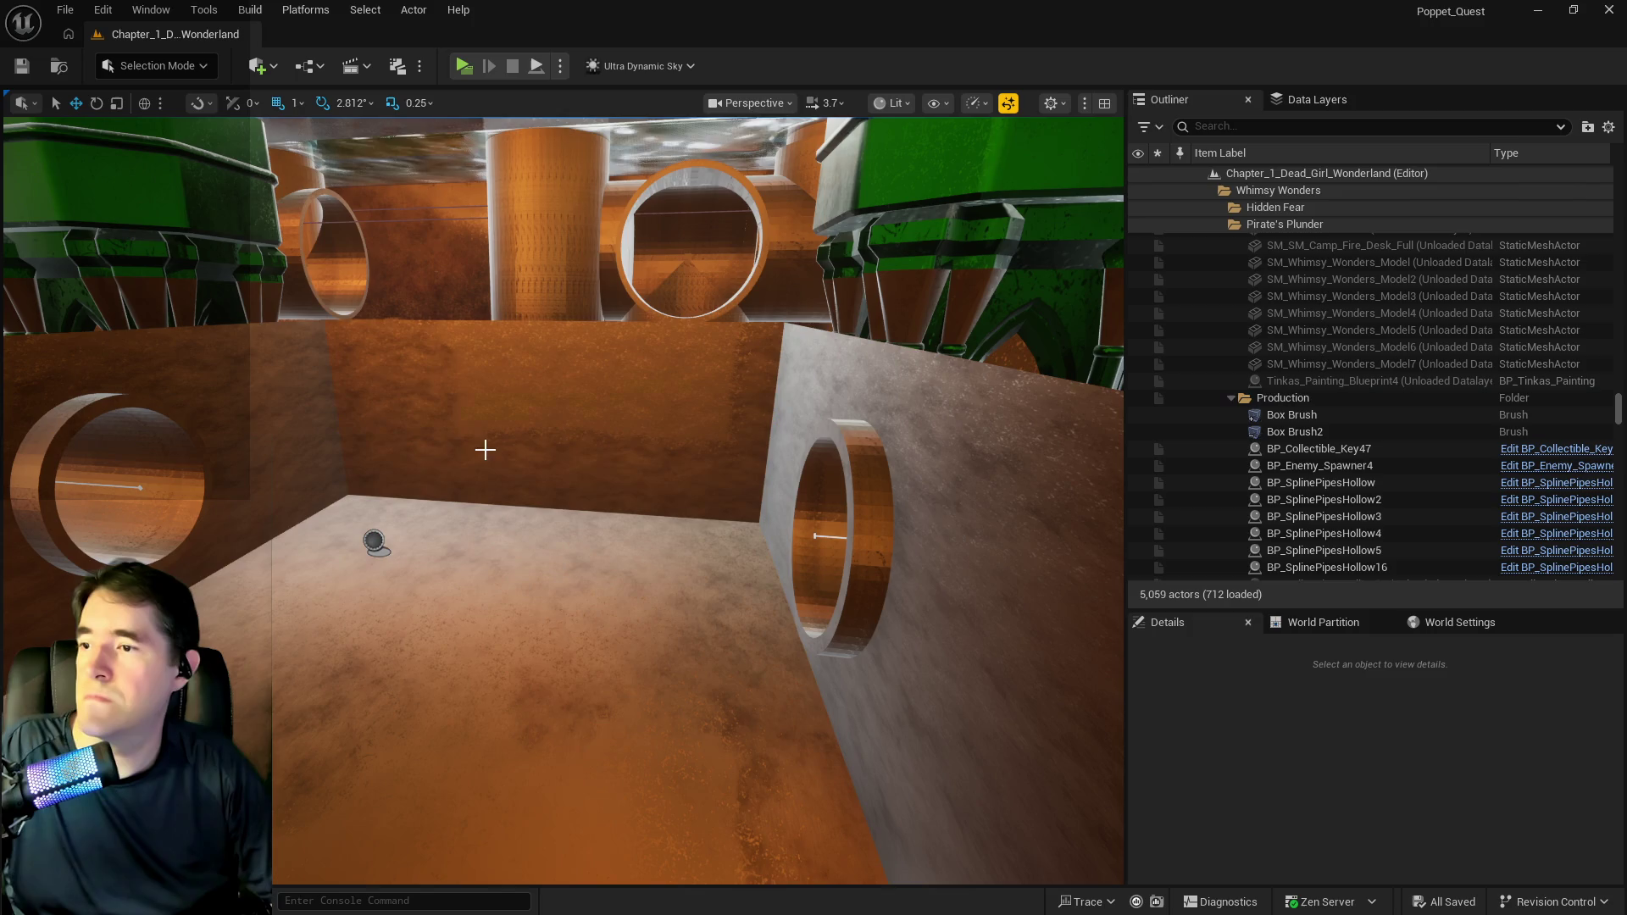
left_click(1294, 432)
mouse_move(351, 517)
left_mouse_down()
mouse_move(411, 280)
mouse_move(386, 237)
mouse_move(365, 271)
mouse_move(318, 290)
left_mouse_up()
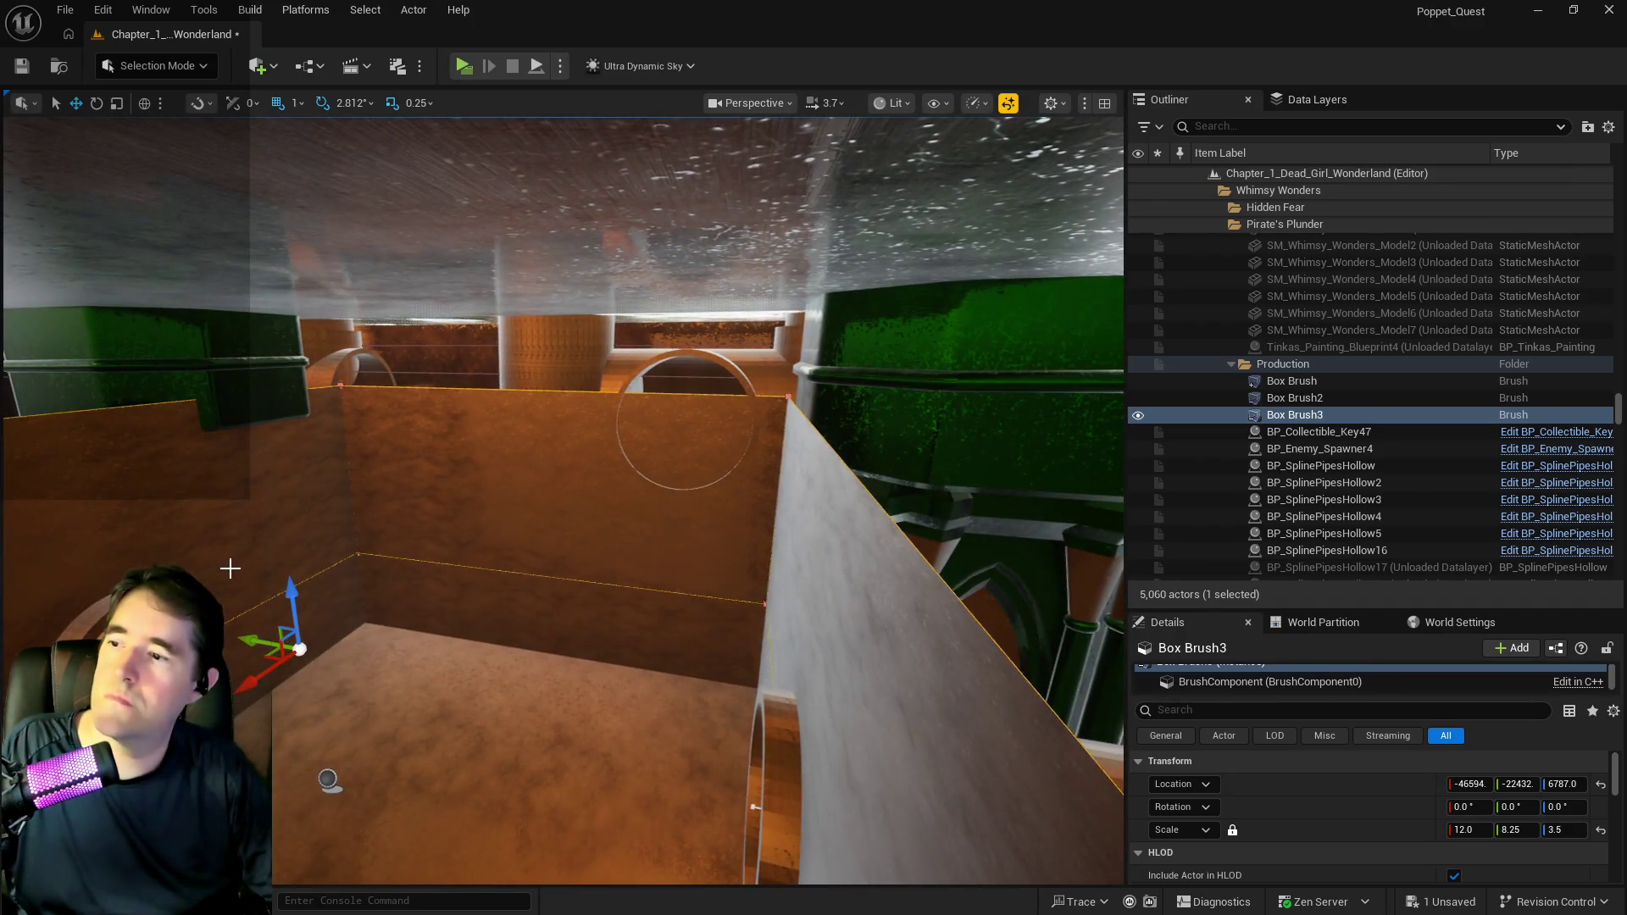
Position Box Brush3 at Z 7132 and reduce its Z scale to 3.25.
mouse_move(297, 593)
left_mouse_down()
mouse_move(300, 466)
mouse_move(289, 479)
mouse_move(211, 457)
left_mouse_up()
scroll(300, 467, "up", 3)
mouse_move(421, 352)
left_mouse_down()
mouse_move(399, 352)
mouse_move(478, 314)
mouse_move(482, 250)
left_mouse_up()
mouse_move(395, 292)
left_mouse_down()
mouse_move(398, 273)
mouse_move(435, 305)
left_mouse_up()
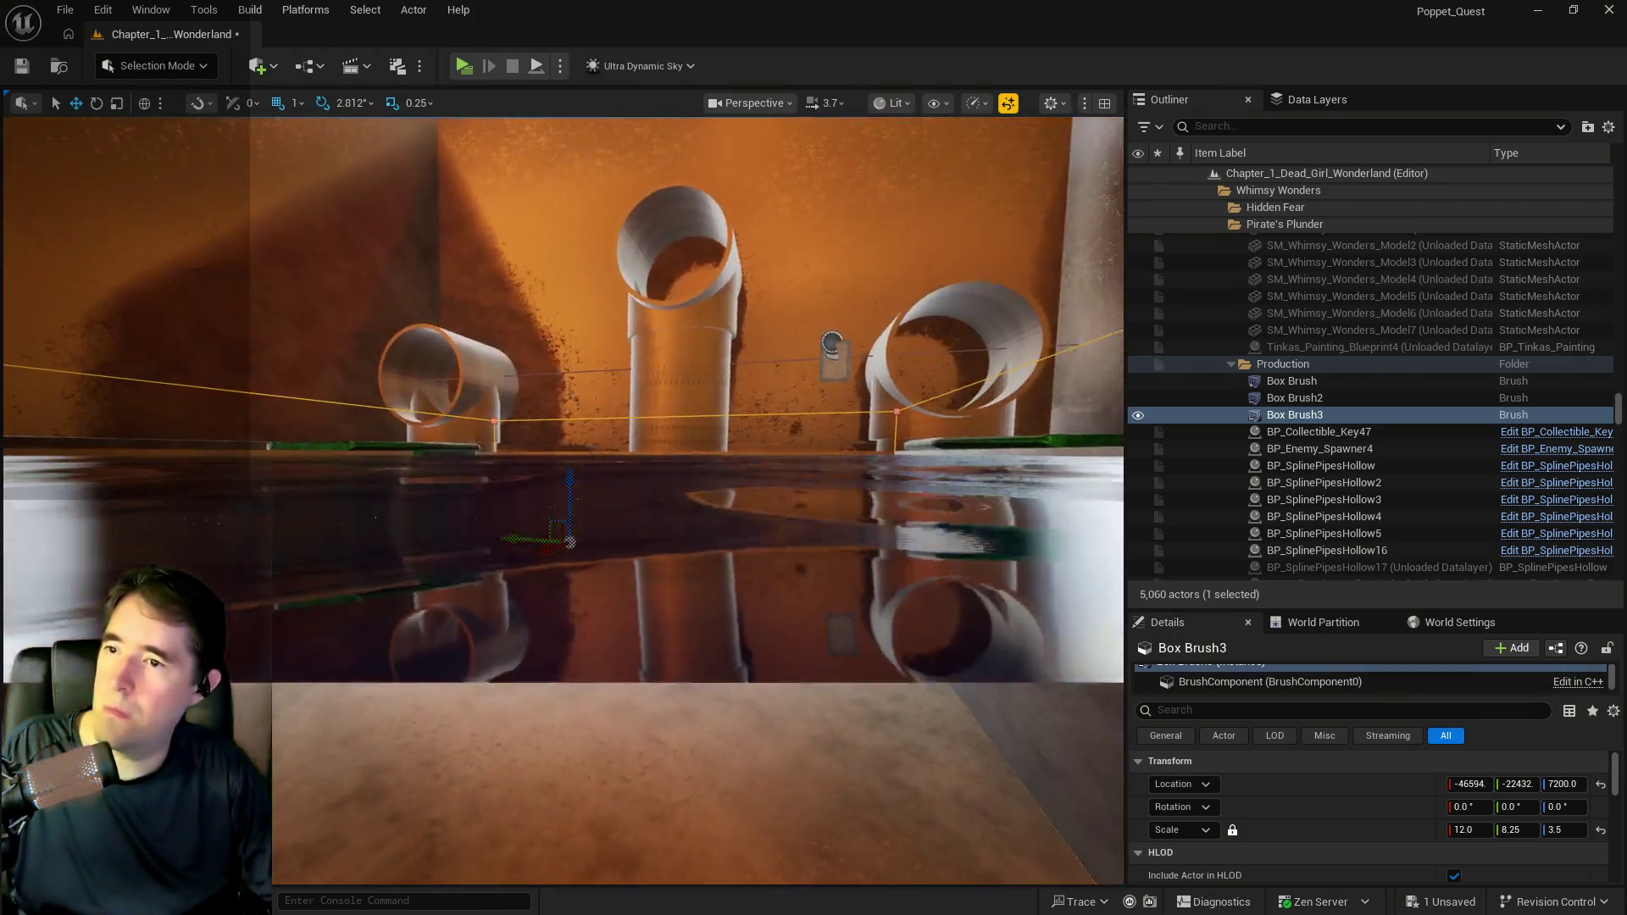
left_click_drag(586, 261, 586, 260)
left_click_drag(661, 222, 662, 242)
left_click_drag(709, 294, 733, 311)
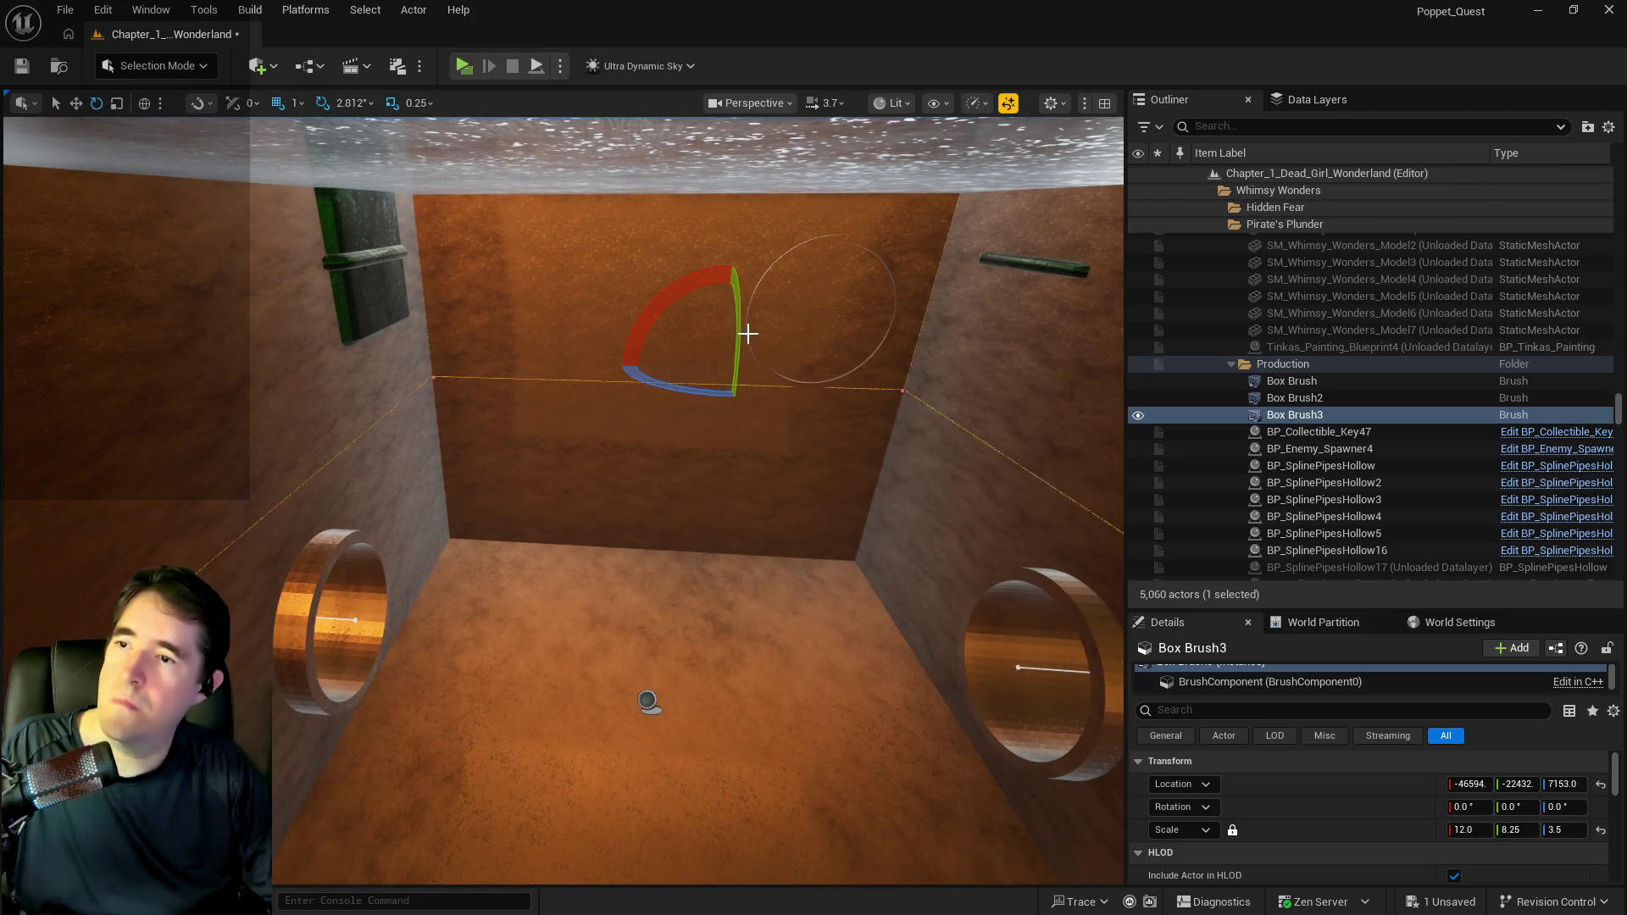
left_click_drag(713, 306, 722, 310)
key("w")
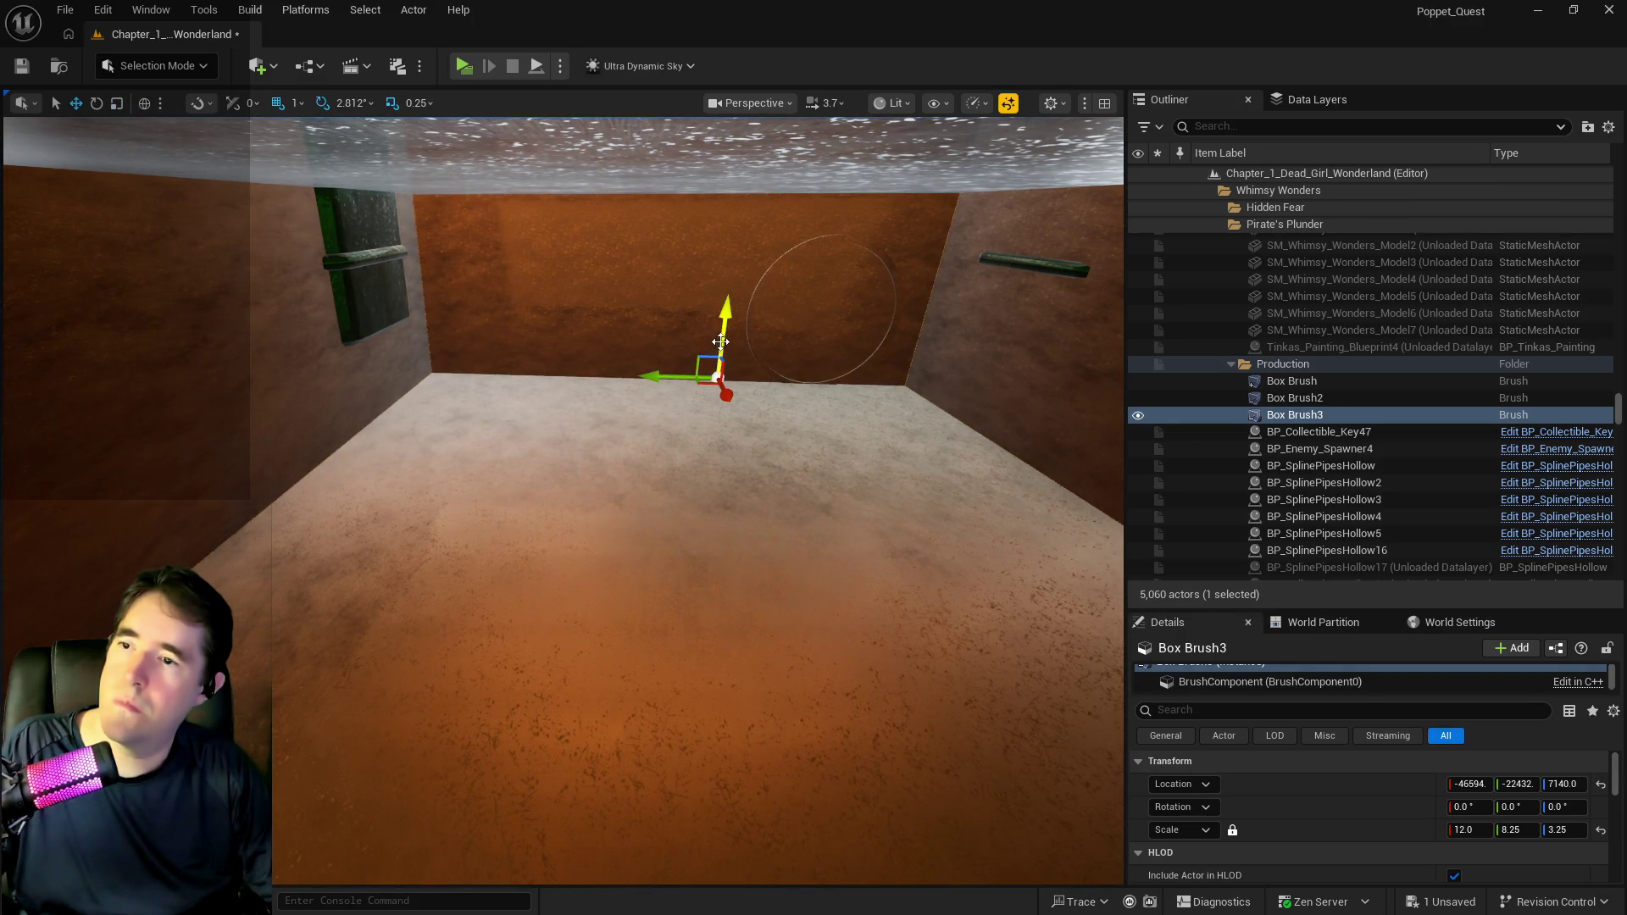
left_click_drag(724, 333, 741, 312)
Reduce Box Brush2's Z scale to 3.25 as well.
left_click(450, 384)
key("f")
key("e")
key("r")
mouse_move(609, 489)
left_mouse_down()
mouse_move(599, 534)
mouse_move(599, 513)
left_mouse_up()
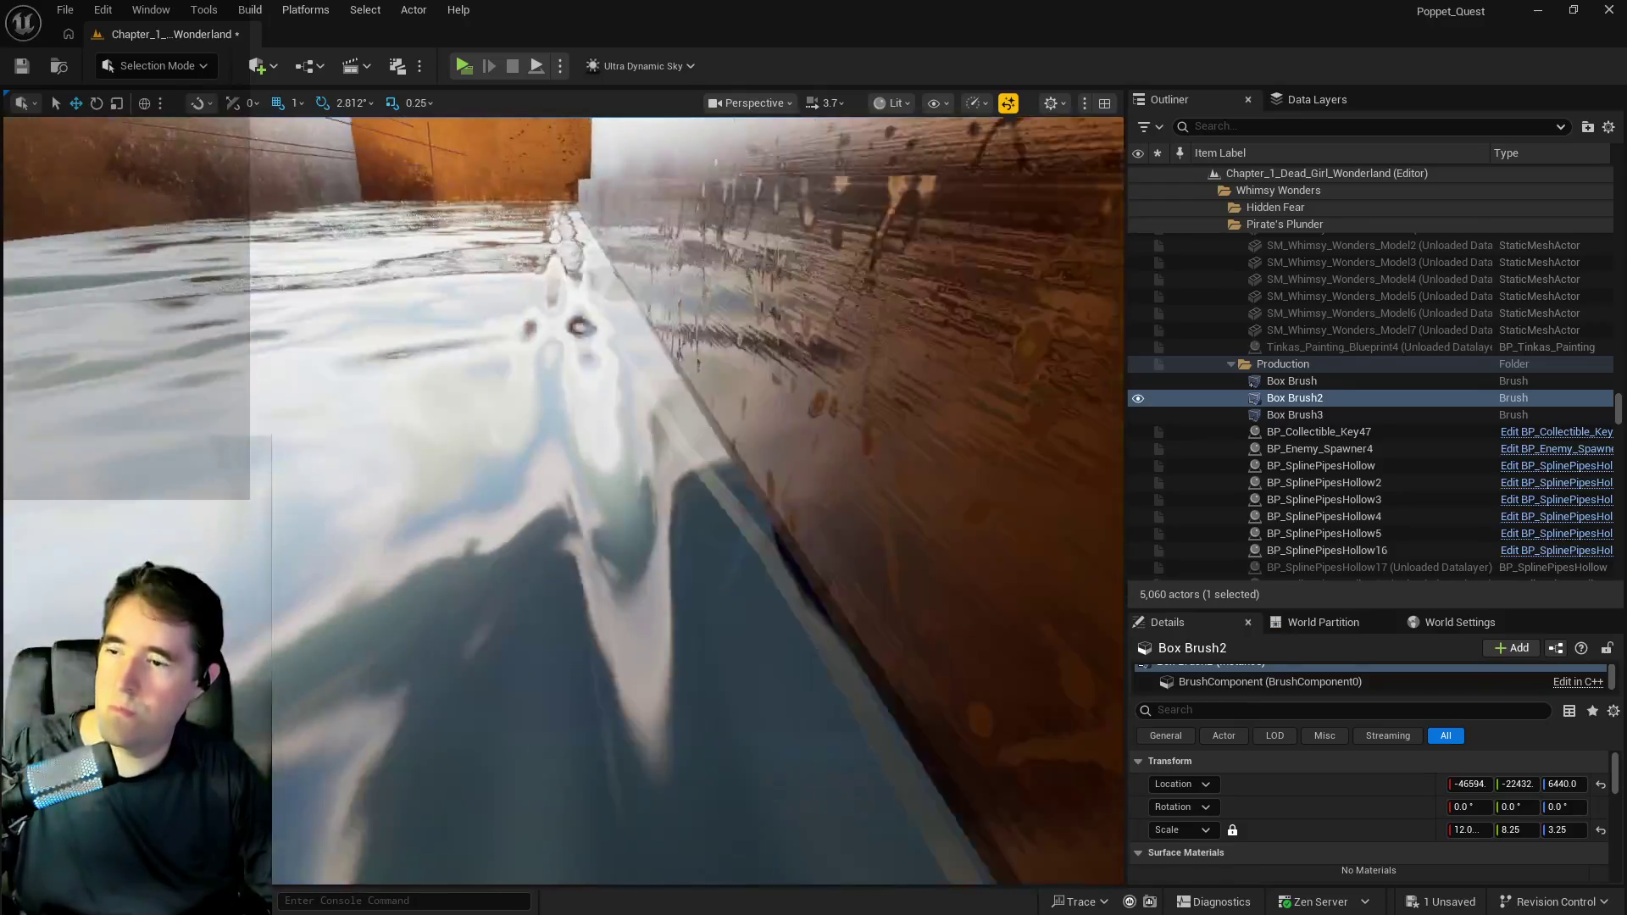
Select the green pedestal SM_Pedestal_Wood_01a94.
left_click_drag(598, 512, 648, 608)
left_click(648, 608)
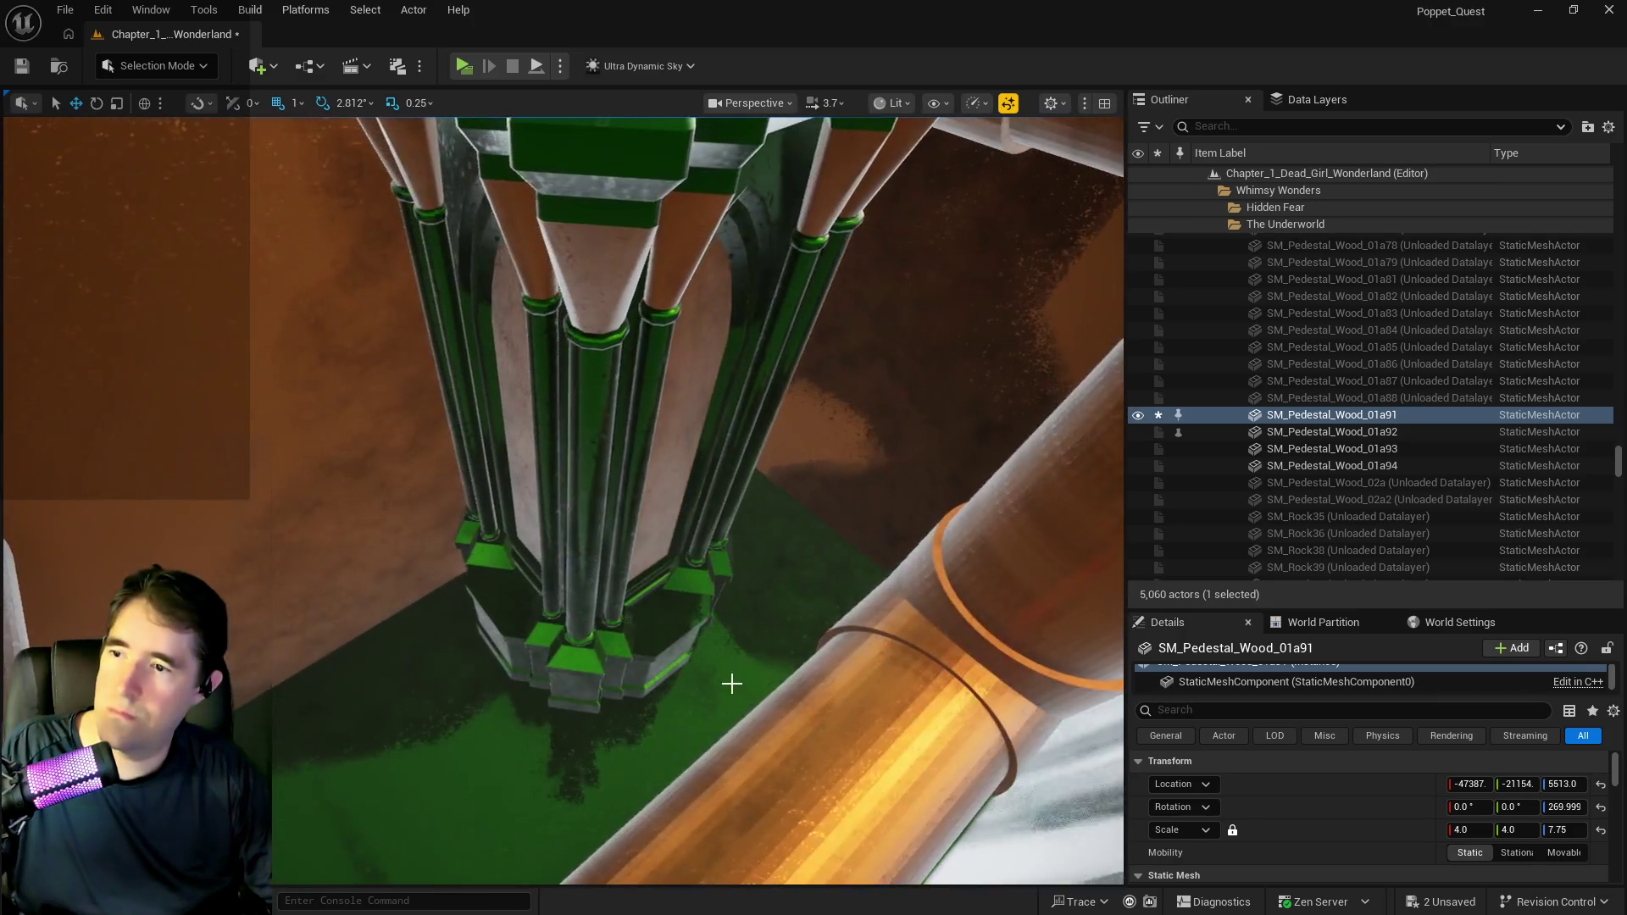
left_click(626, 575)
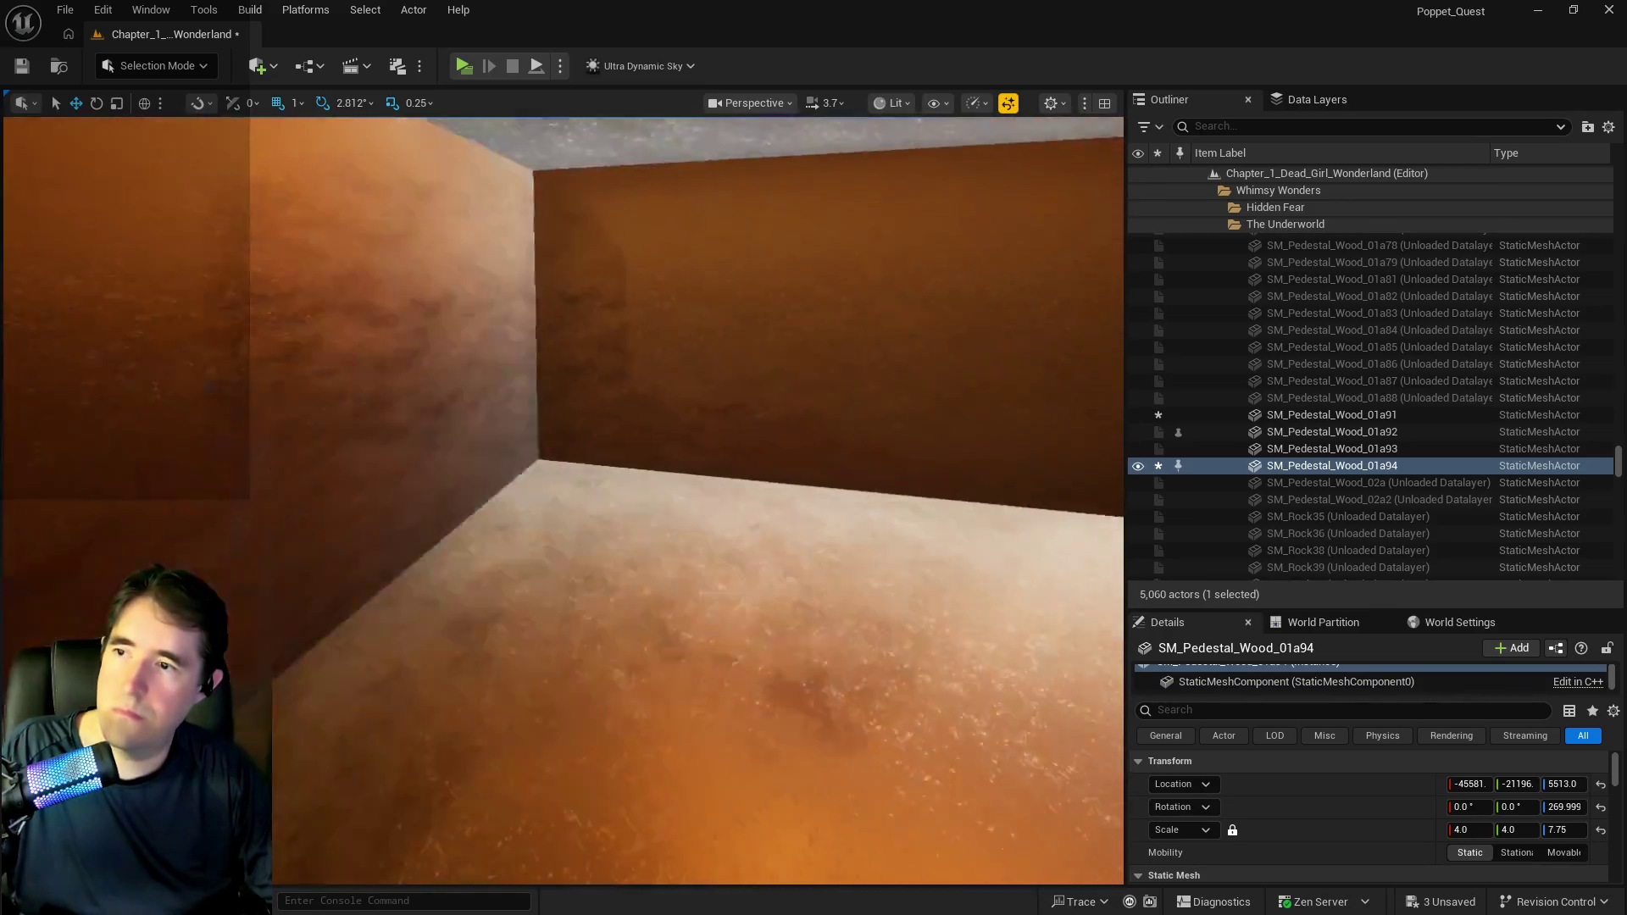
Save, then duplicate the overhead pipe down to Z 5781 as BP_SplinePipesHollow39.
key("ctrl+s")
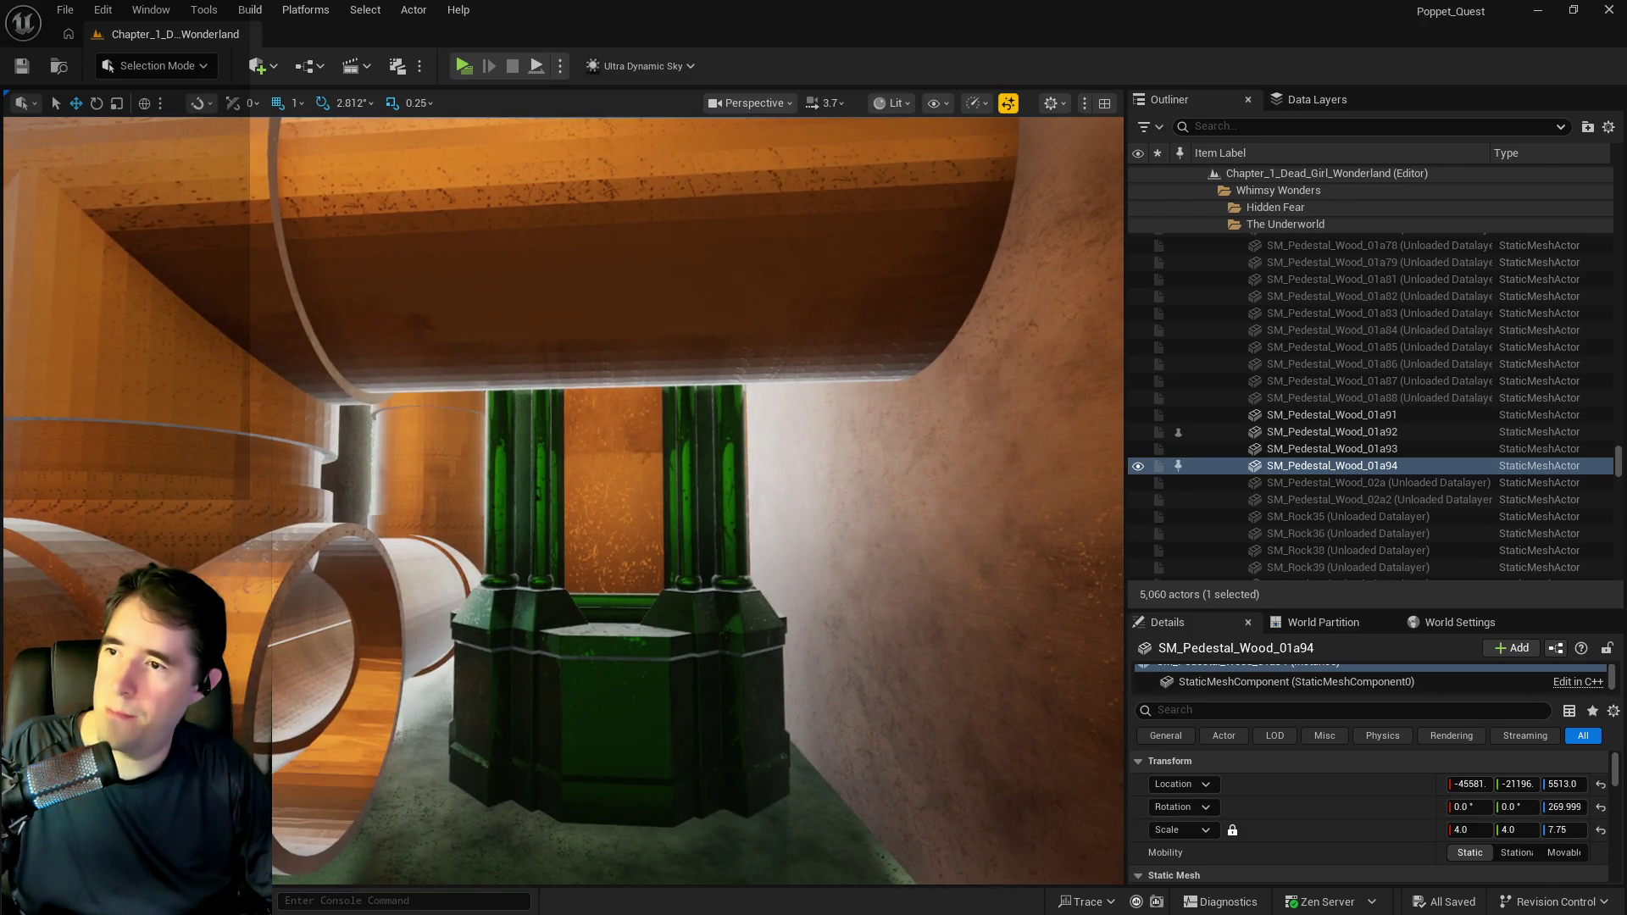
left_click(774, 337)
left_click_drag(350, 190, 340, 331, "alt")
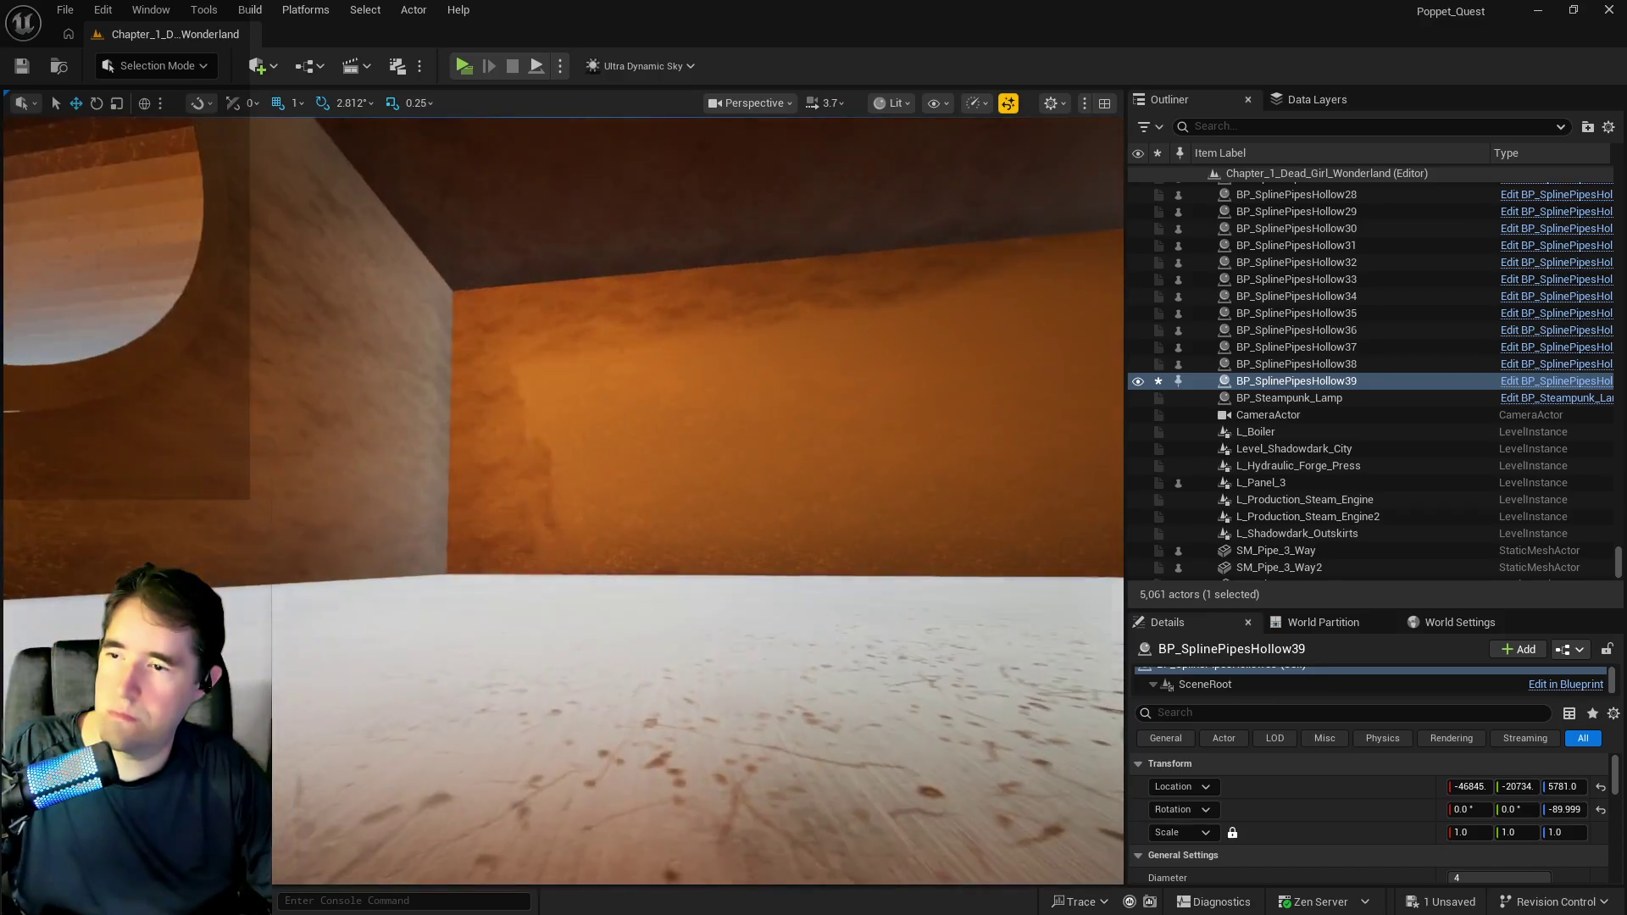
Duplicate Box Brush2 downward as Box Brush4.
left_click(574, 447)
key("f")
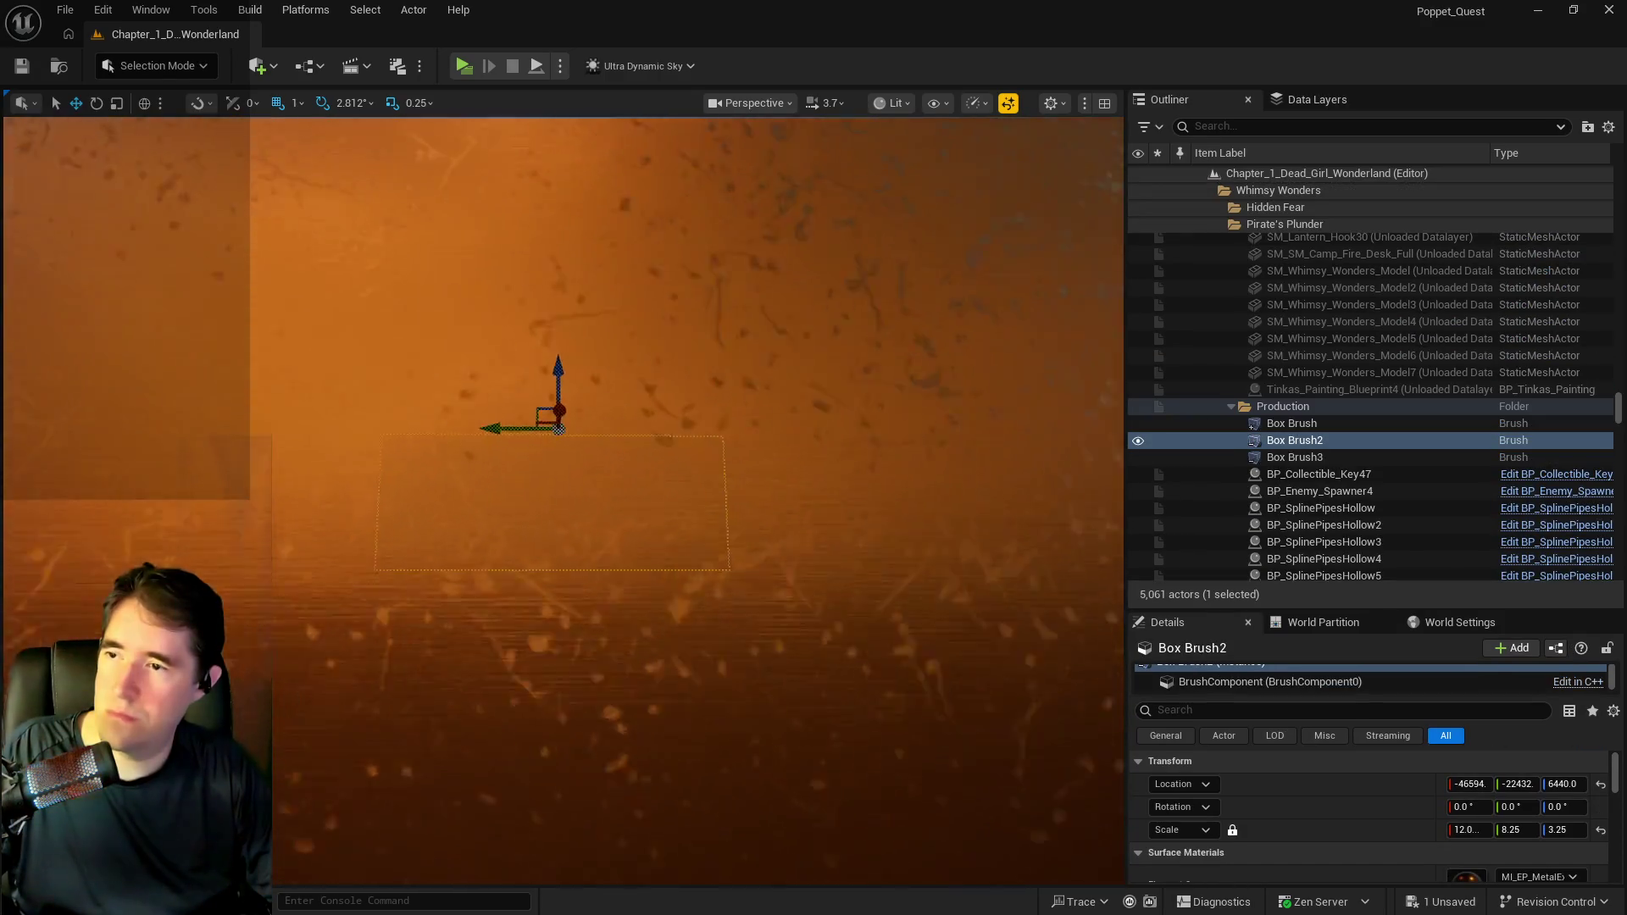
left_click_drag(556, 351, 545, 448, "alt")
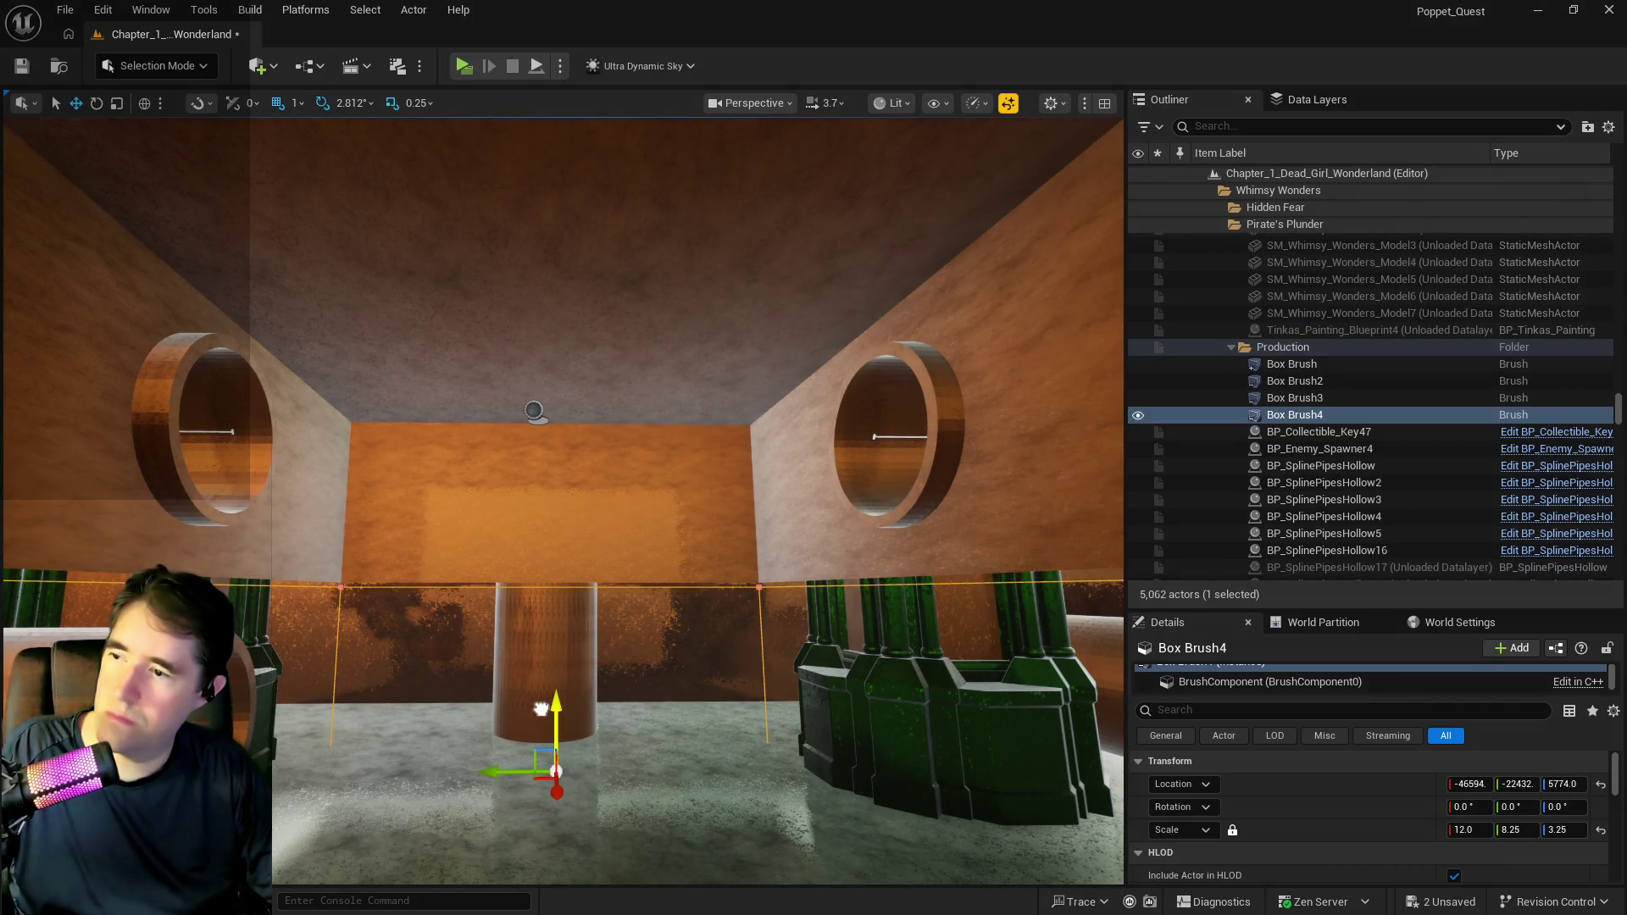
Fly into the pipe tube, then select and frame SM_Pipes_Vertical_4_Way5.
scroll(541, 711, "up", 3)
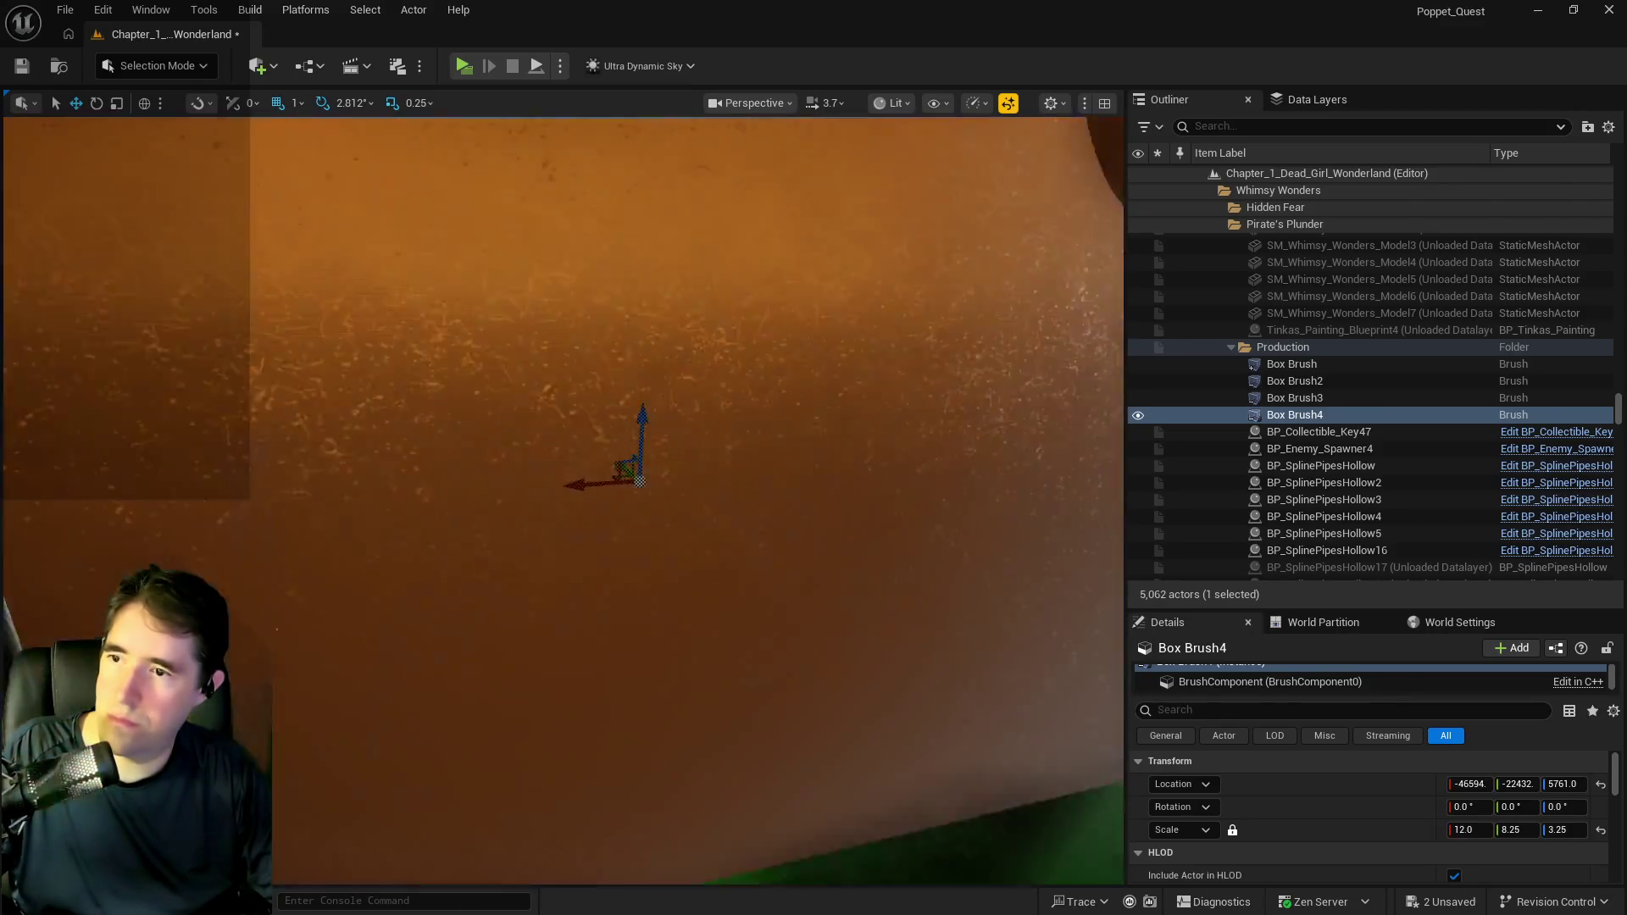
key("w")
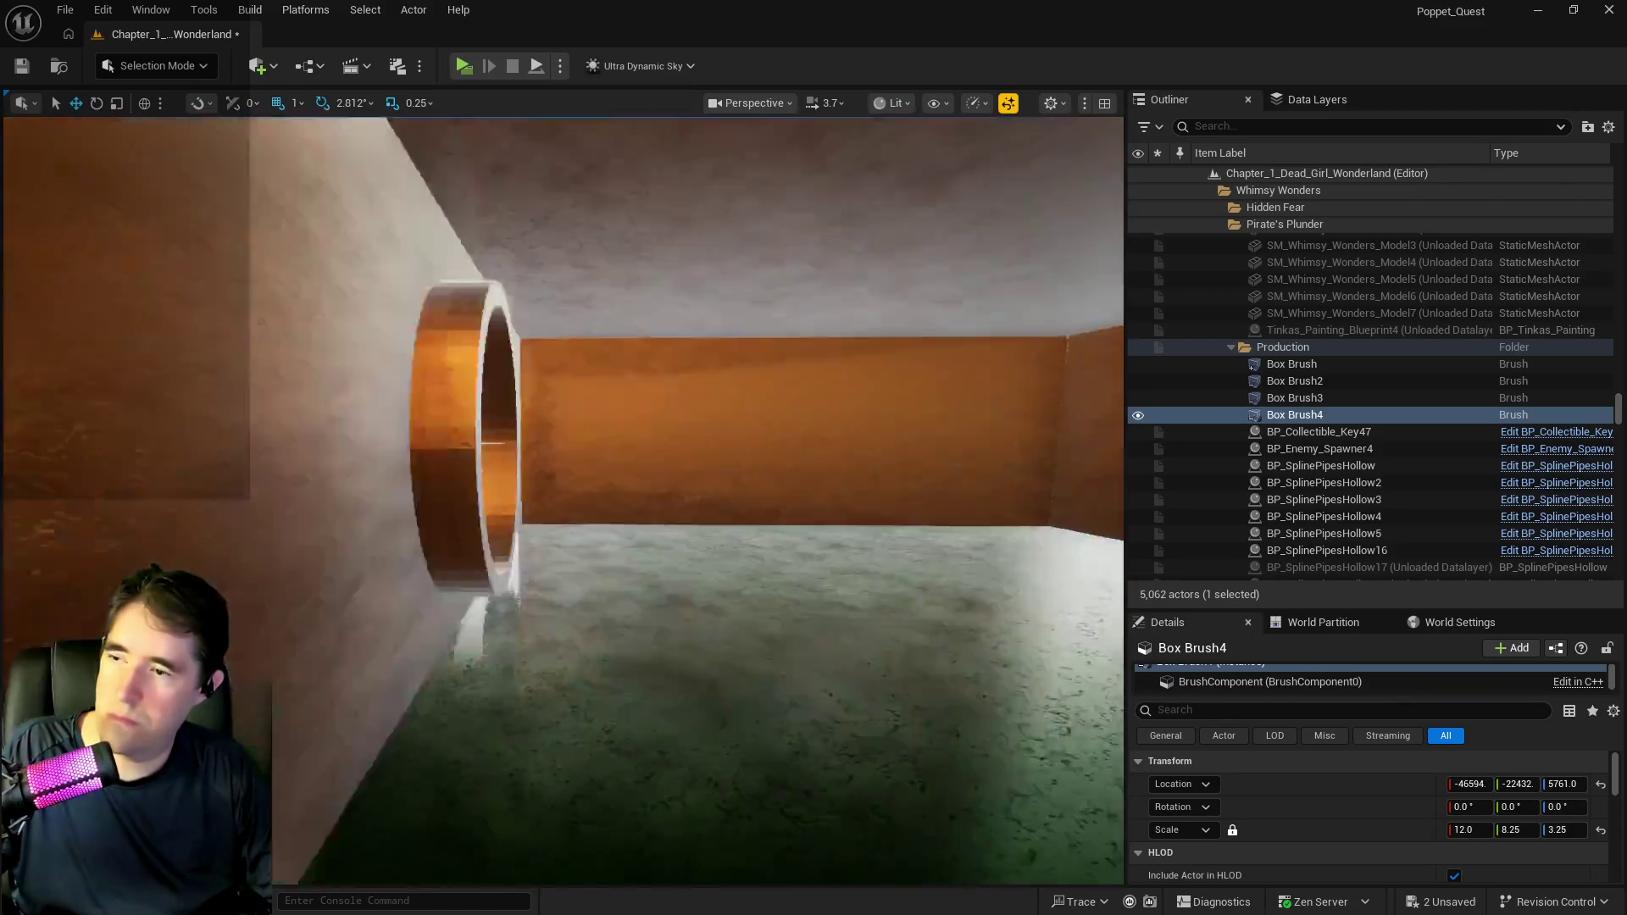
key("w")
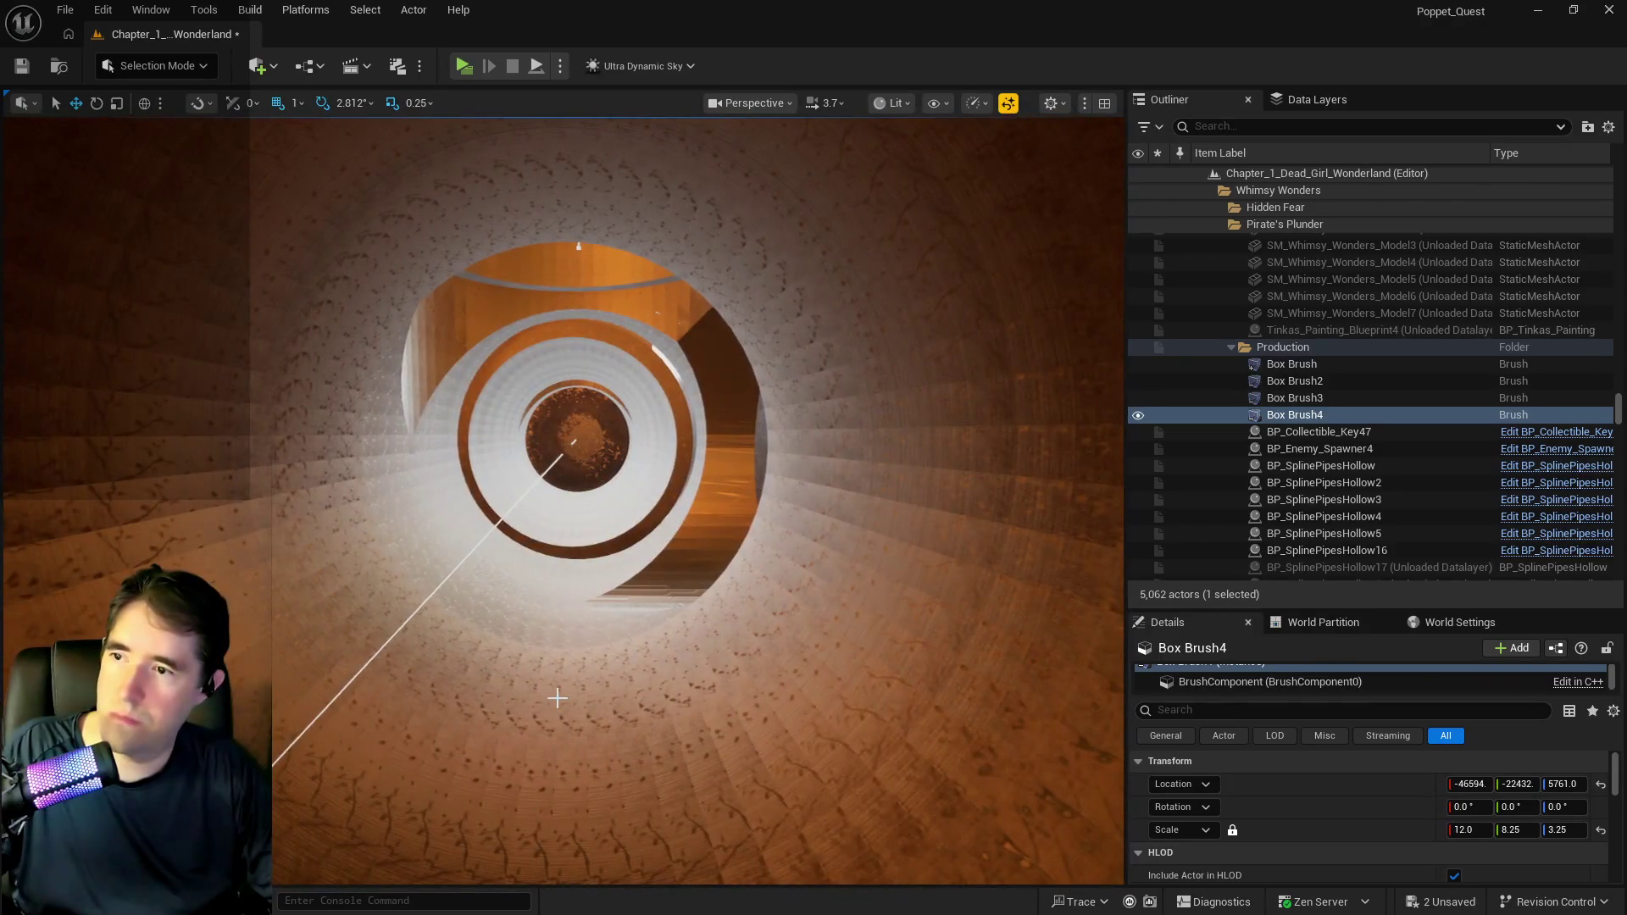
left_click(705, 554)
key("w")
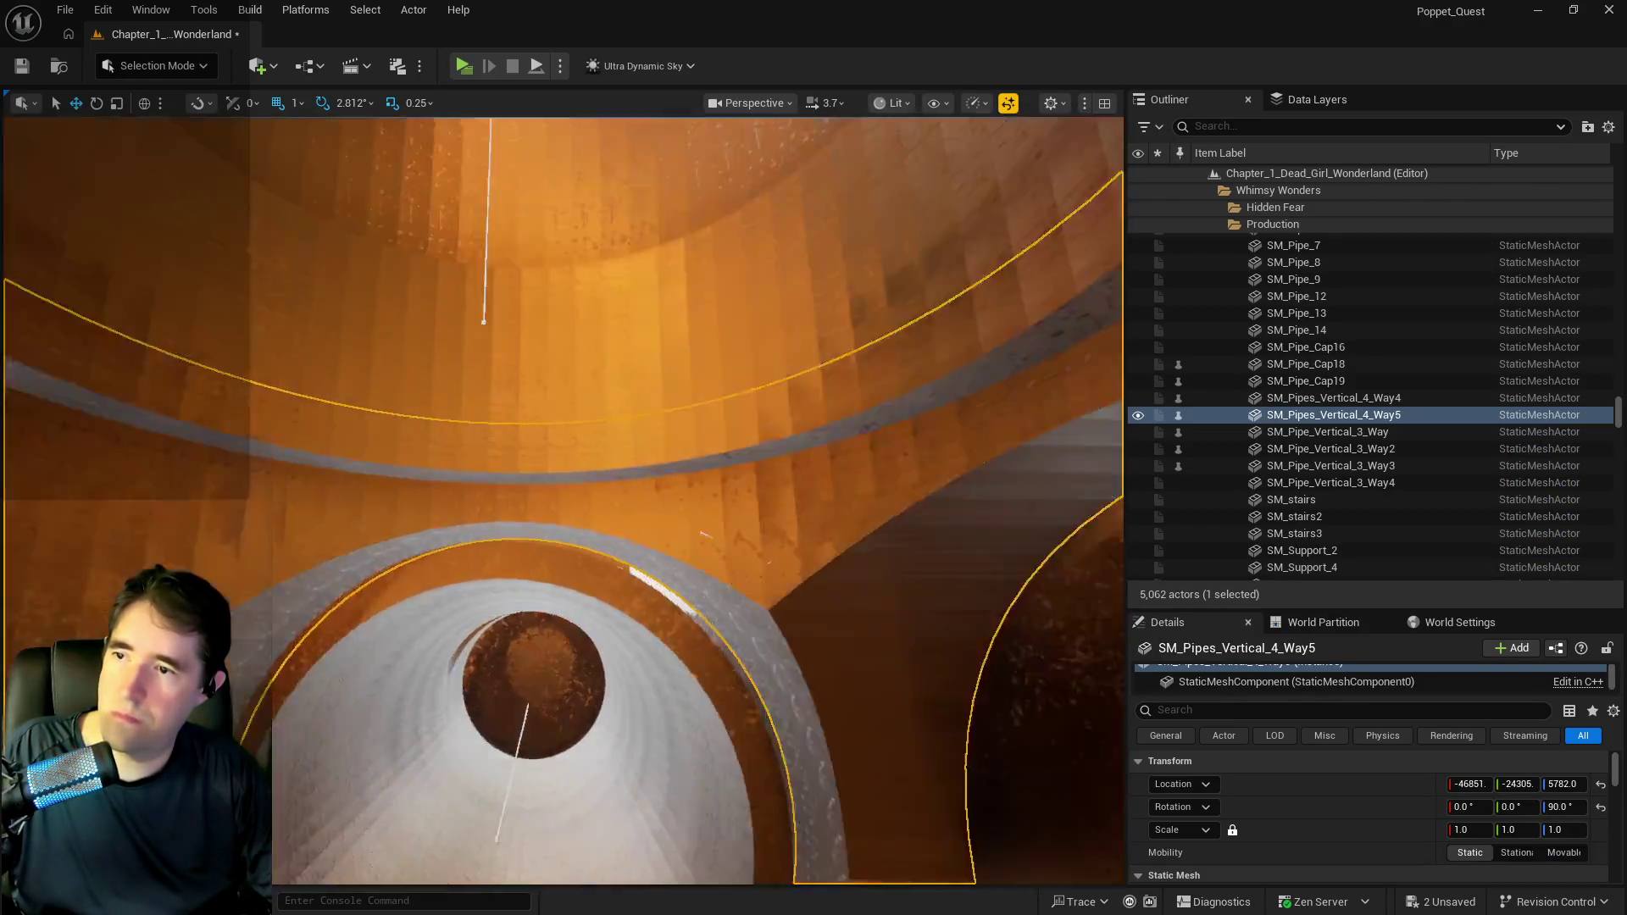
key("f")
key("w")
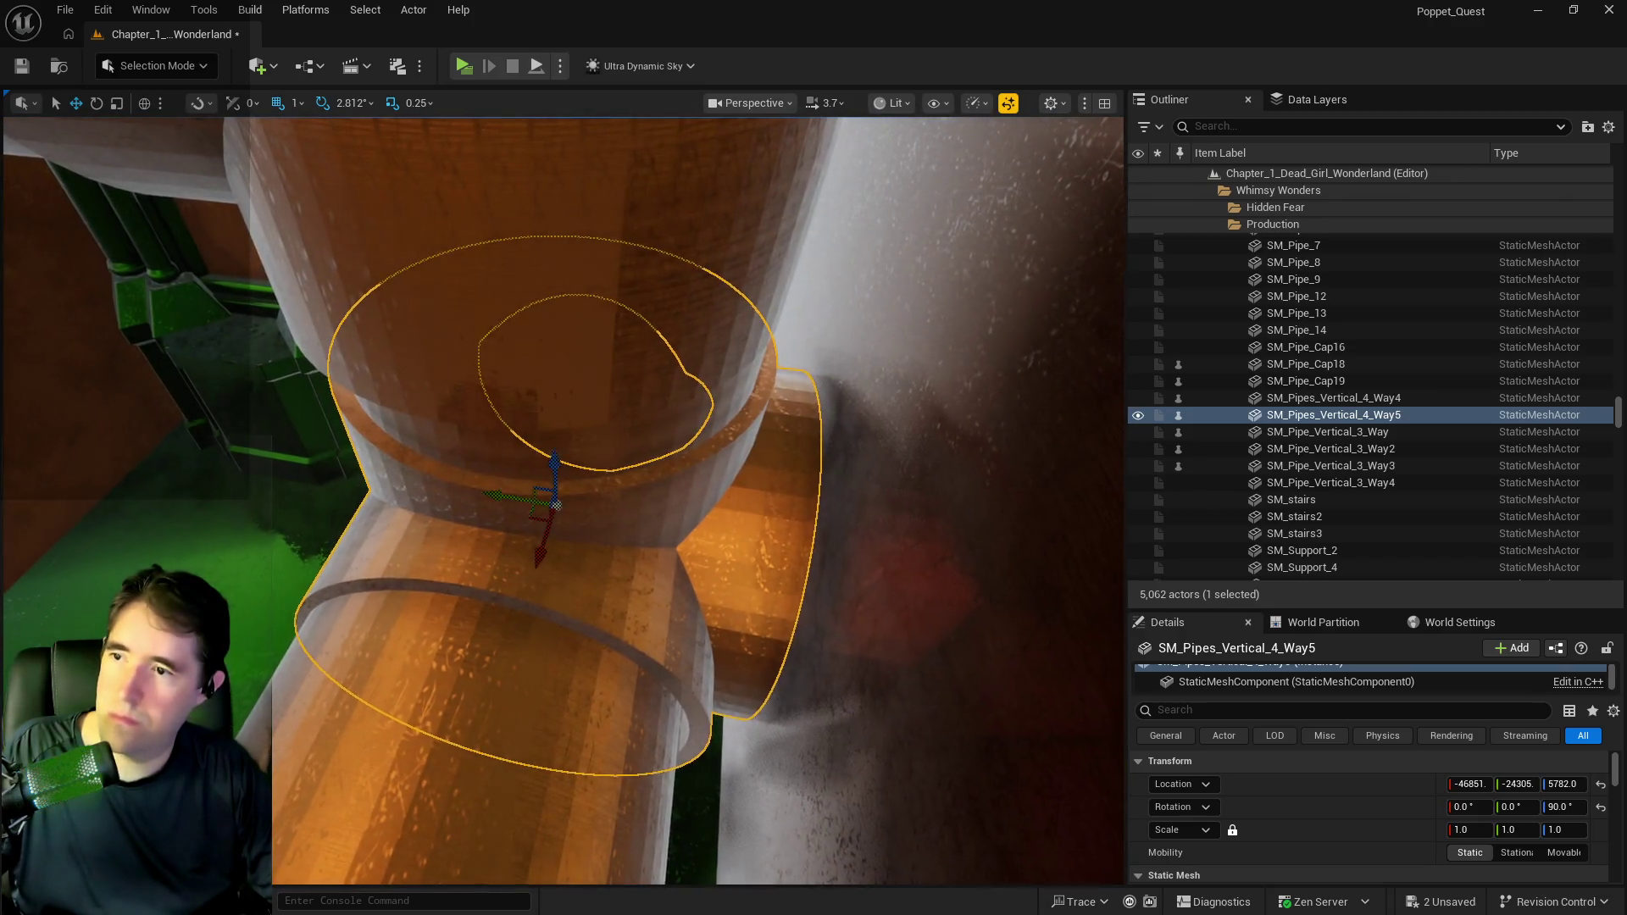
key("f")
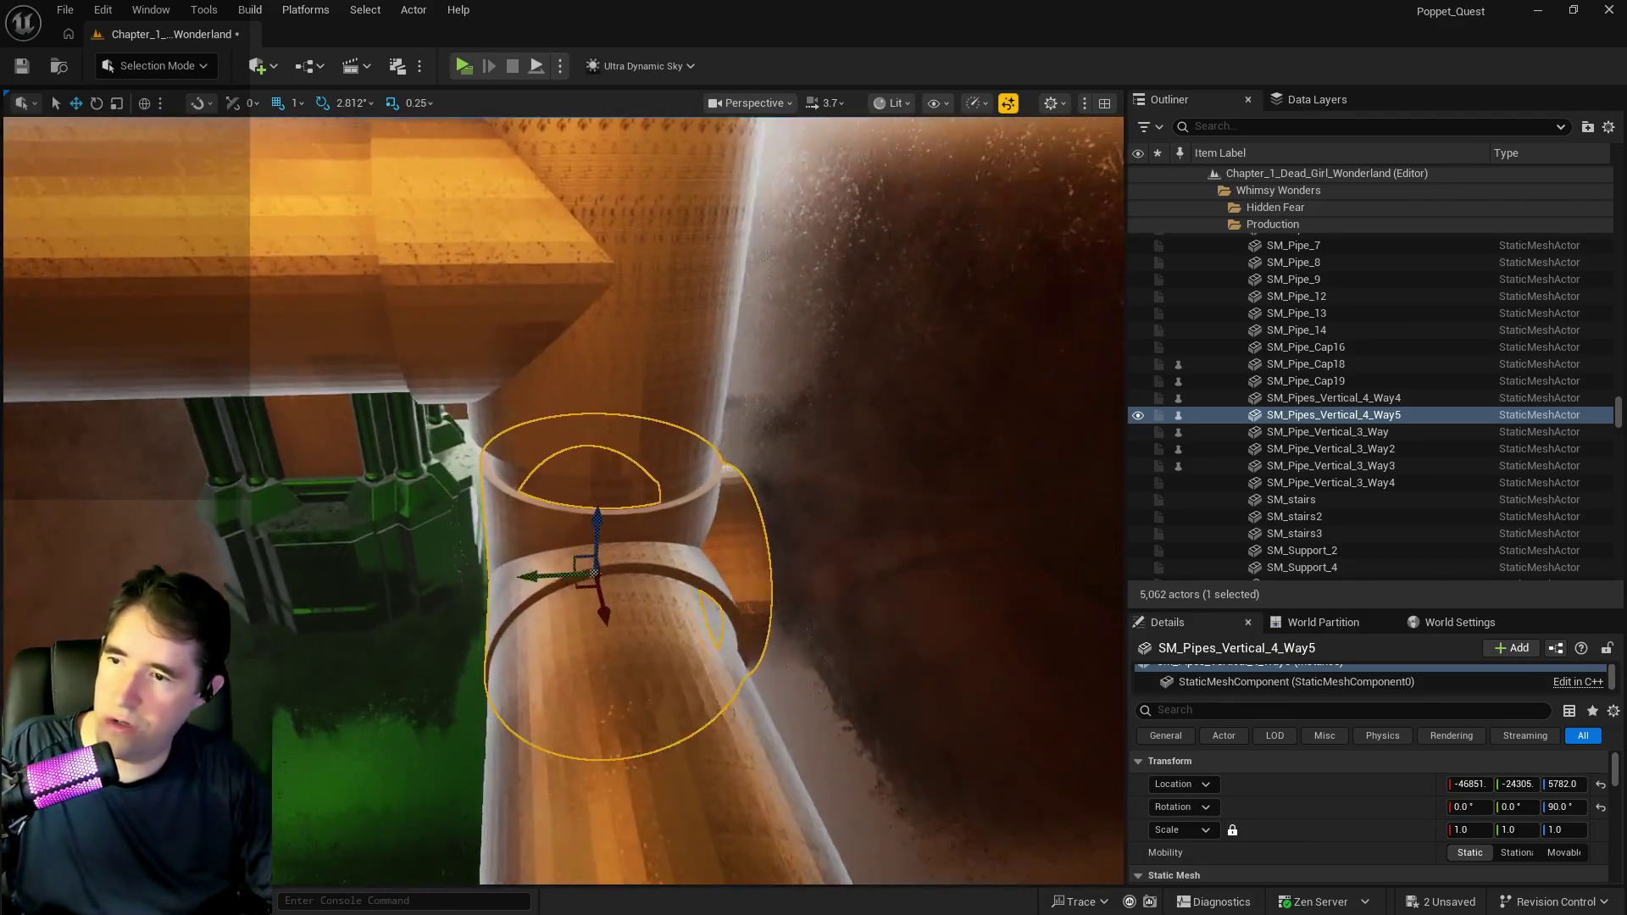
Rotate the four-way junction 90 degrees and save the level.
key("e")
mouse_move(486, 497)
left_mouse_down()
mouse_move(472, 473)
mouse_move(509, 475)
mouse_move(426, 580)
left_mouse_up()
key("w")
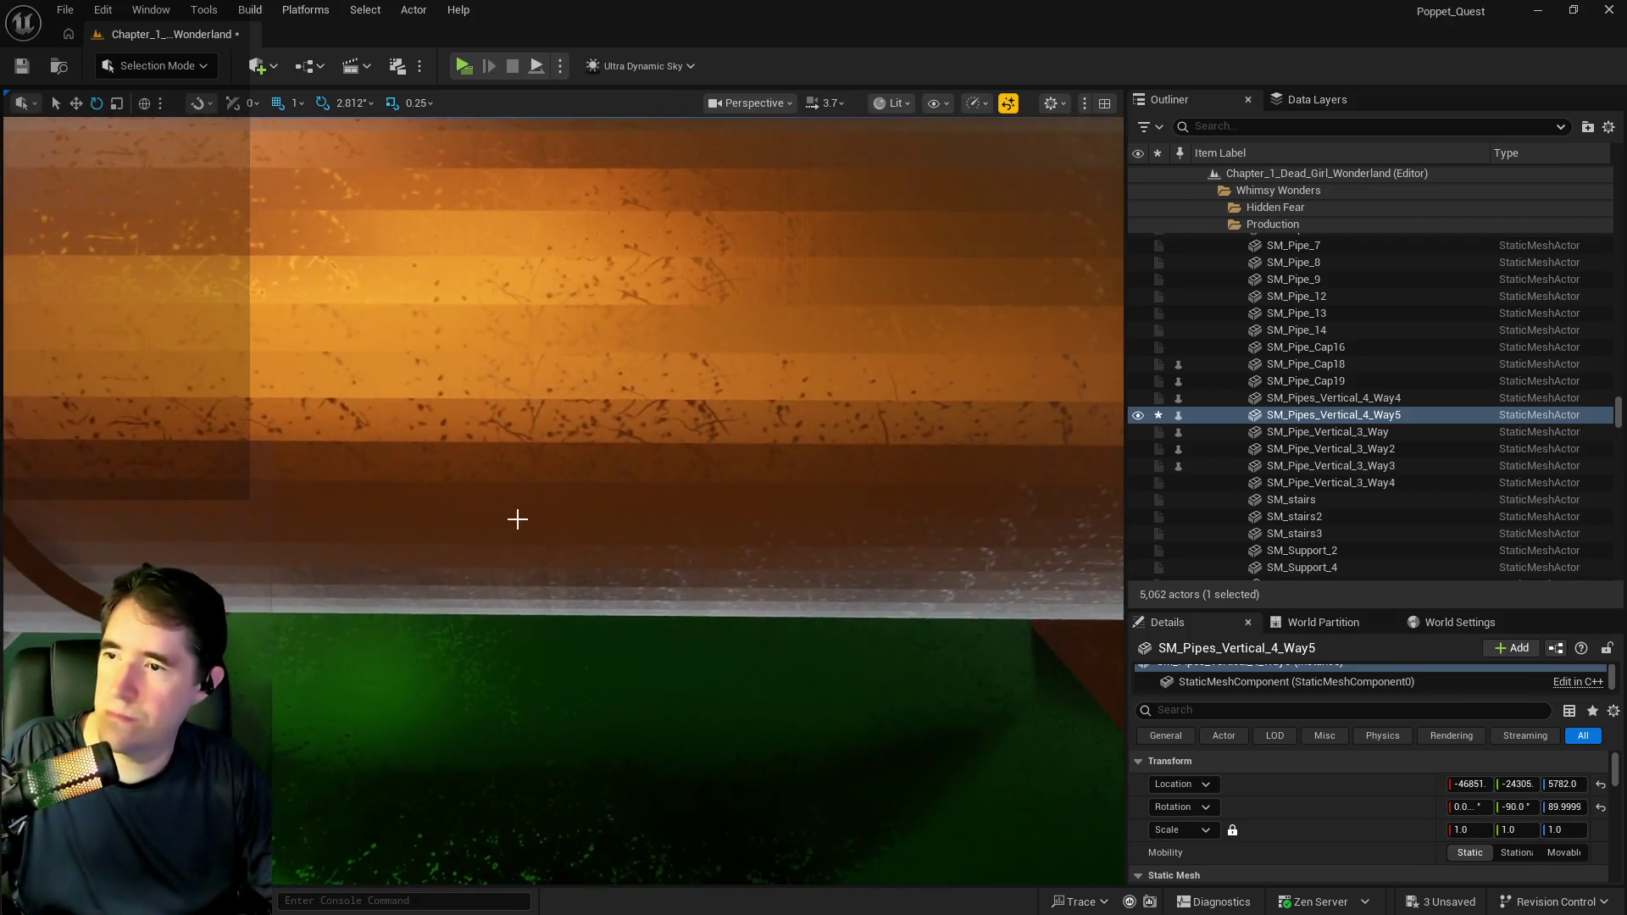
key("ctrl+s")
left_click(577, 446)
Duplicate BP_SplinePipesHollow39 as BP_SplinePipesHollow40 and slide the copy further along the pipe run.
key("f")
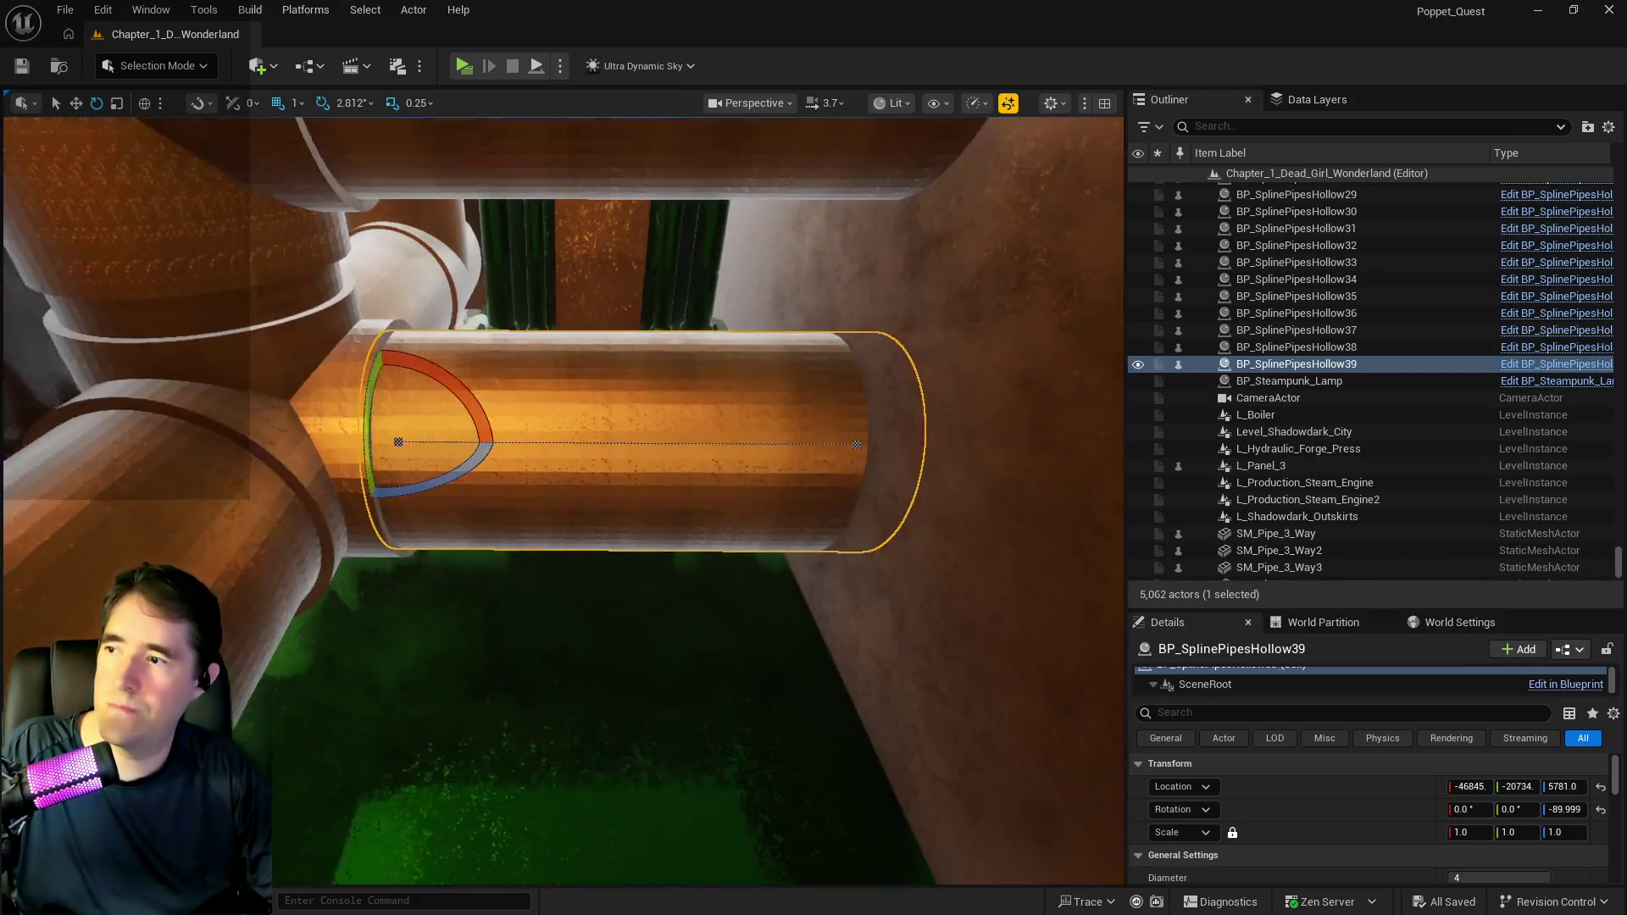
key("w")
key("w")
mouse_move(353, 453)
left_mouse_down()
mouse_move(537, 470)
mouse_move(914, 459)
left_mouse_up()
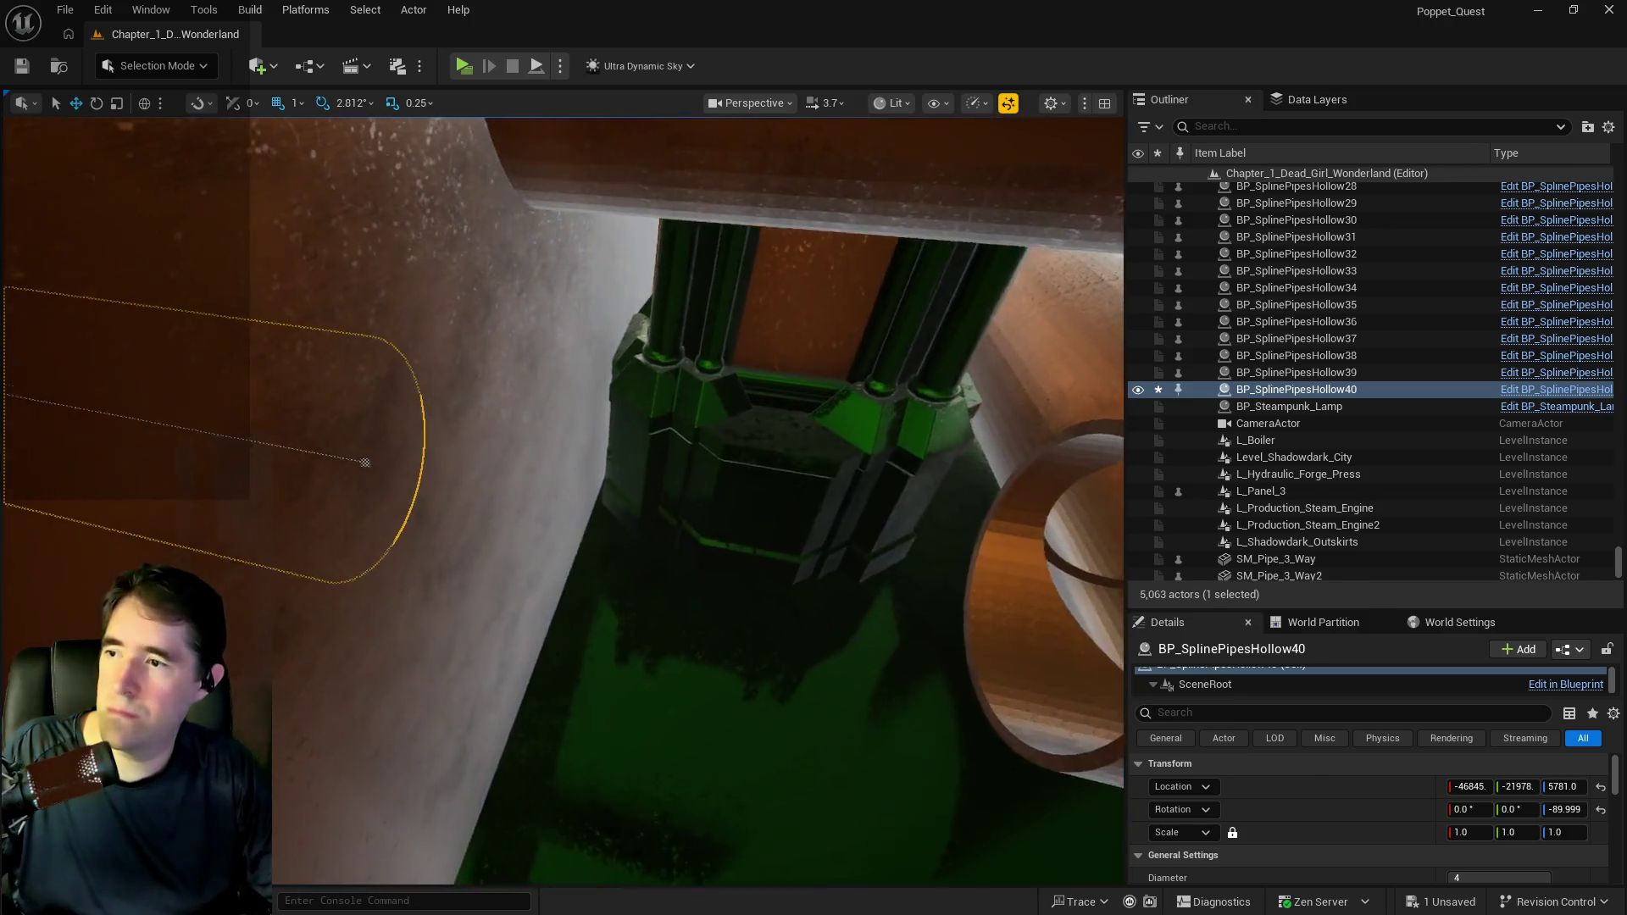
left_click_drag(594, 331, 594, 331)
mouse_move(131, 322)
left_mouse_down()
mouse_move(395, 444)
mouse_move(335, 450)
left_mouse_up()
left_click_drag(203, 469, 300, 487)
left_click_drag(695, 477, 694, 478)
Alt-drag Cylinder Brush3 down to pipe height as Cylinder Brush4, cutting a round wall hole.
left_click(583, 637)
key("f")
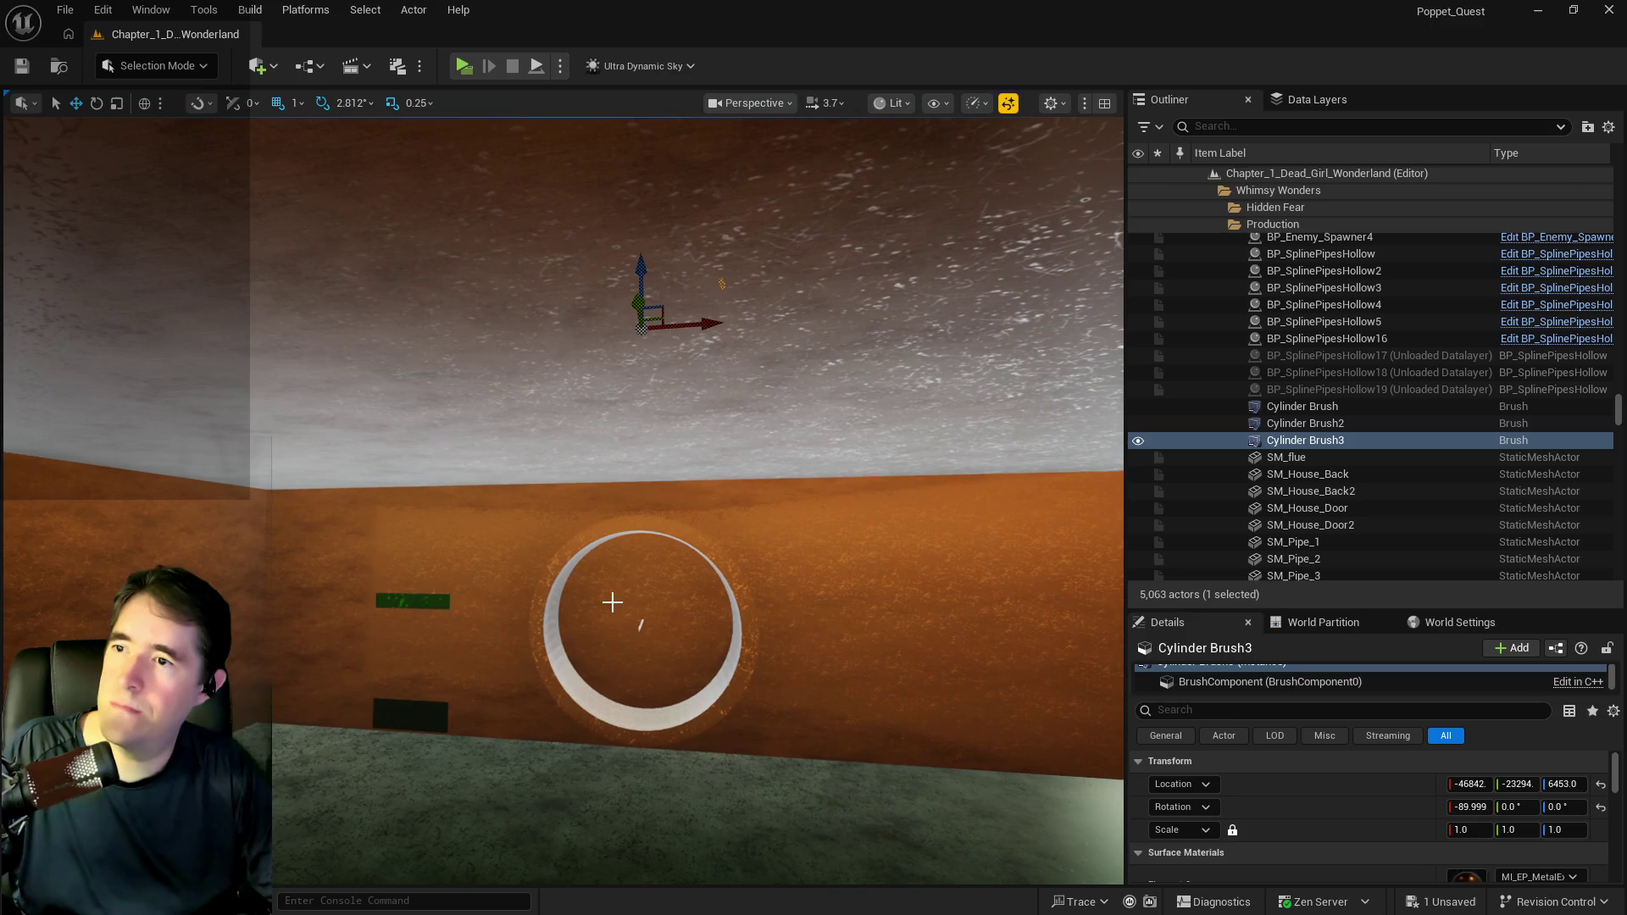
mouse_move(641, 258)
left_mouse_down()
mouse_move(639, 337)
mouse_move(610, 414)
mouse_move(608, 507)
mouse_move(628, 551)
left_mouse_up()
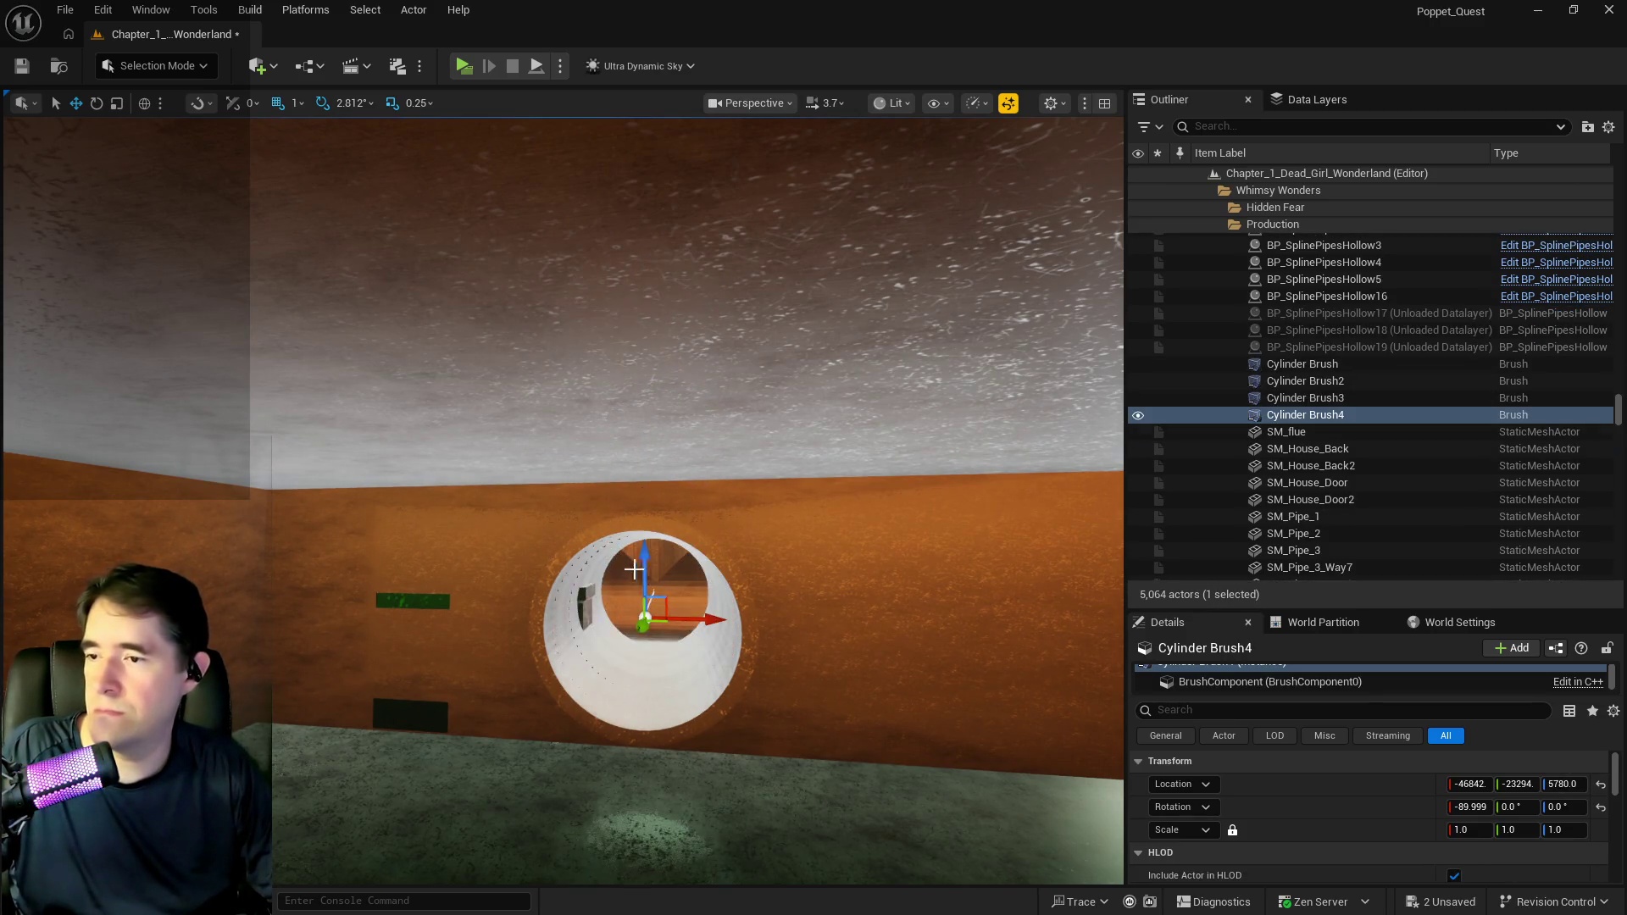
scroll(628, 551, "up", 5)
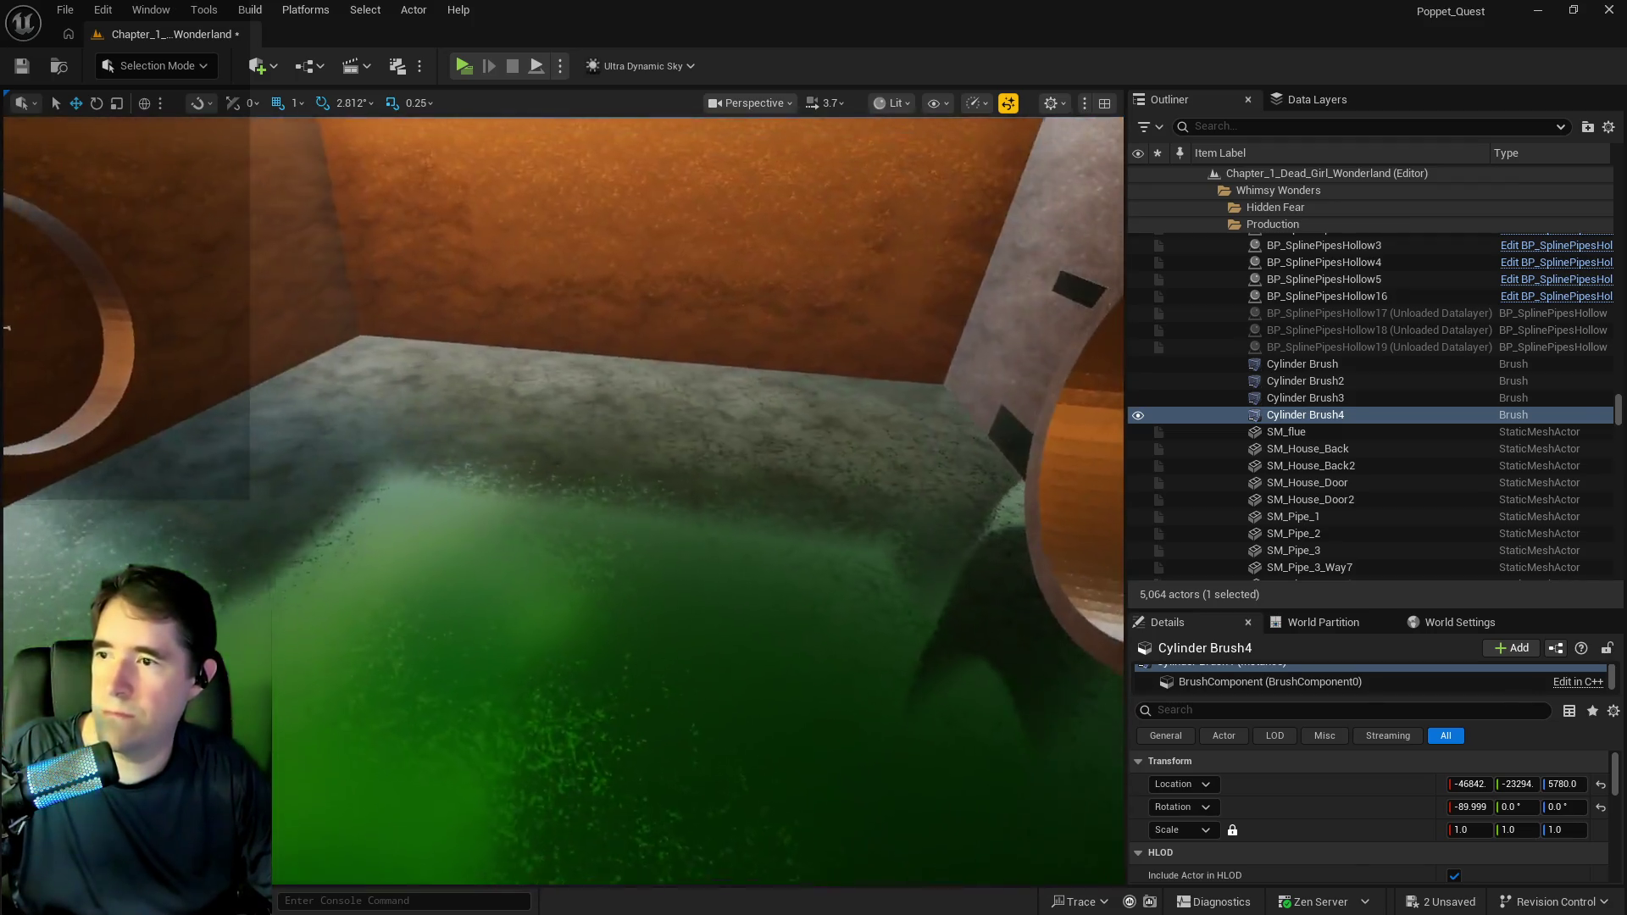
left_click_drag(654, 534, 654, 534)
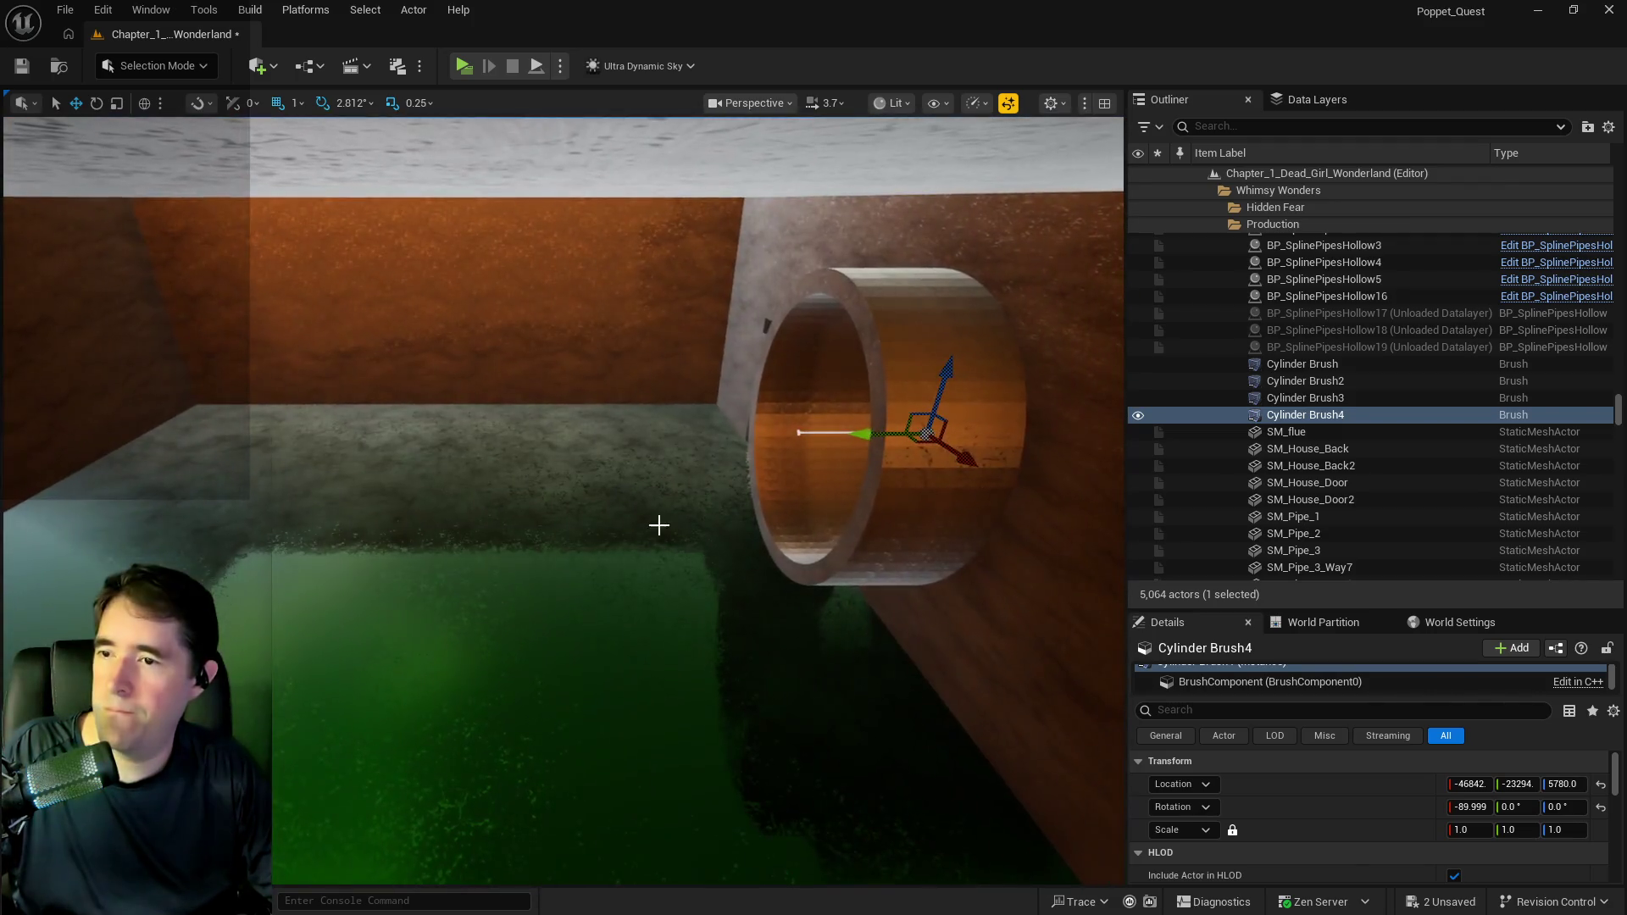
Copy the brush across the room as Cylinder Brush5, pushing it into the opposite wall.
left_click_drag(838, 446, 217, 490, "alt")
key("f")
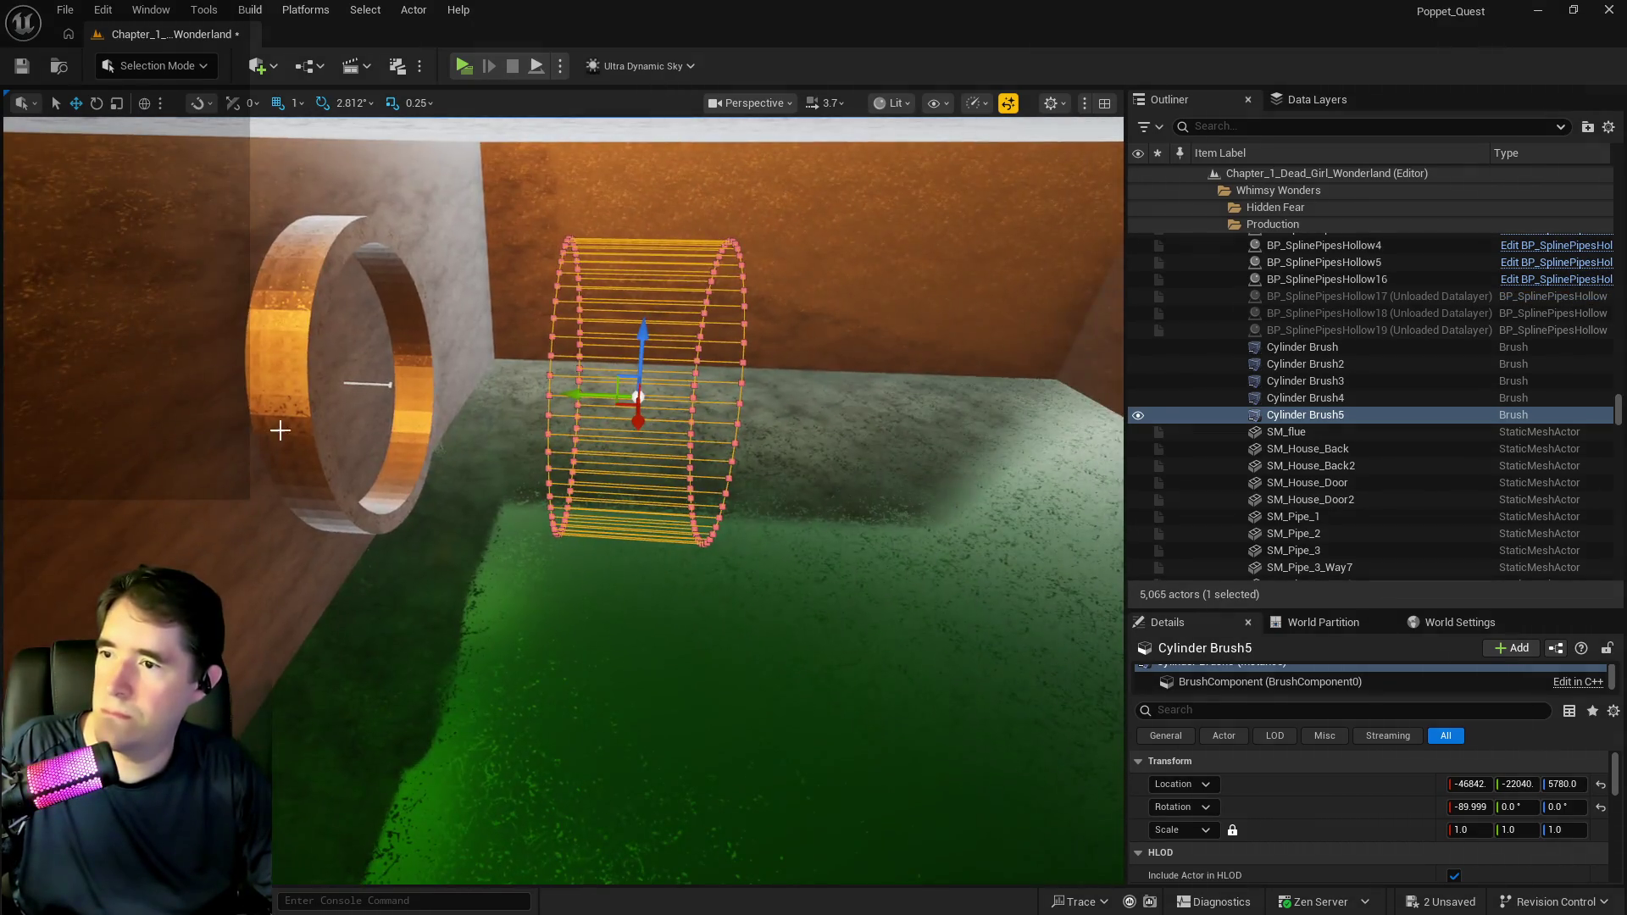
left_click_drag(572, 398, 310, 394)
scroll(309, 394, "up", 5)
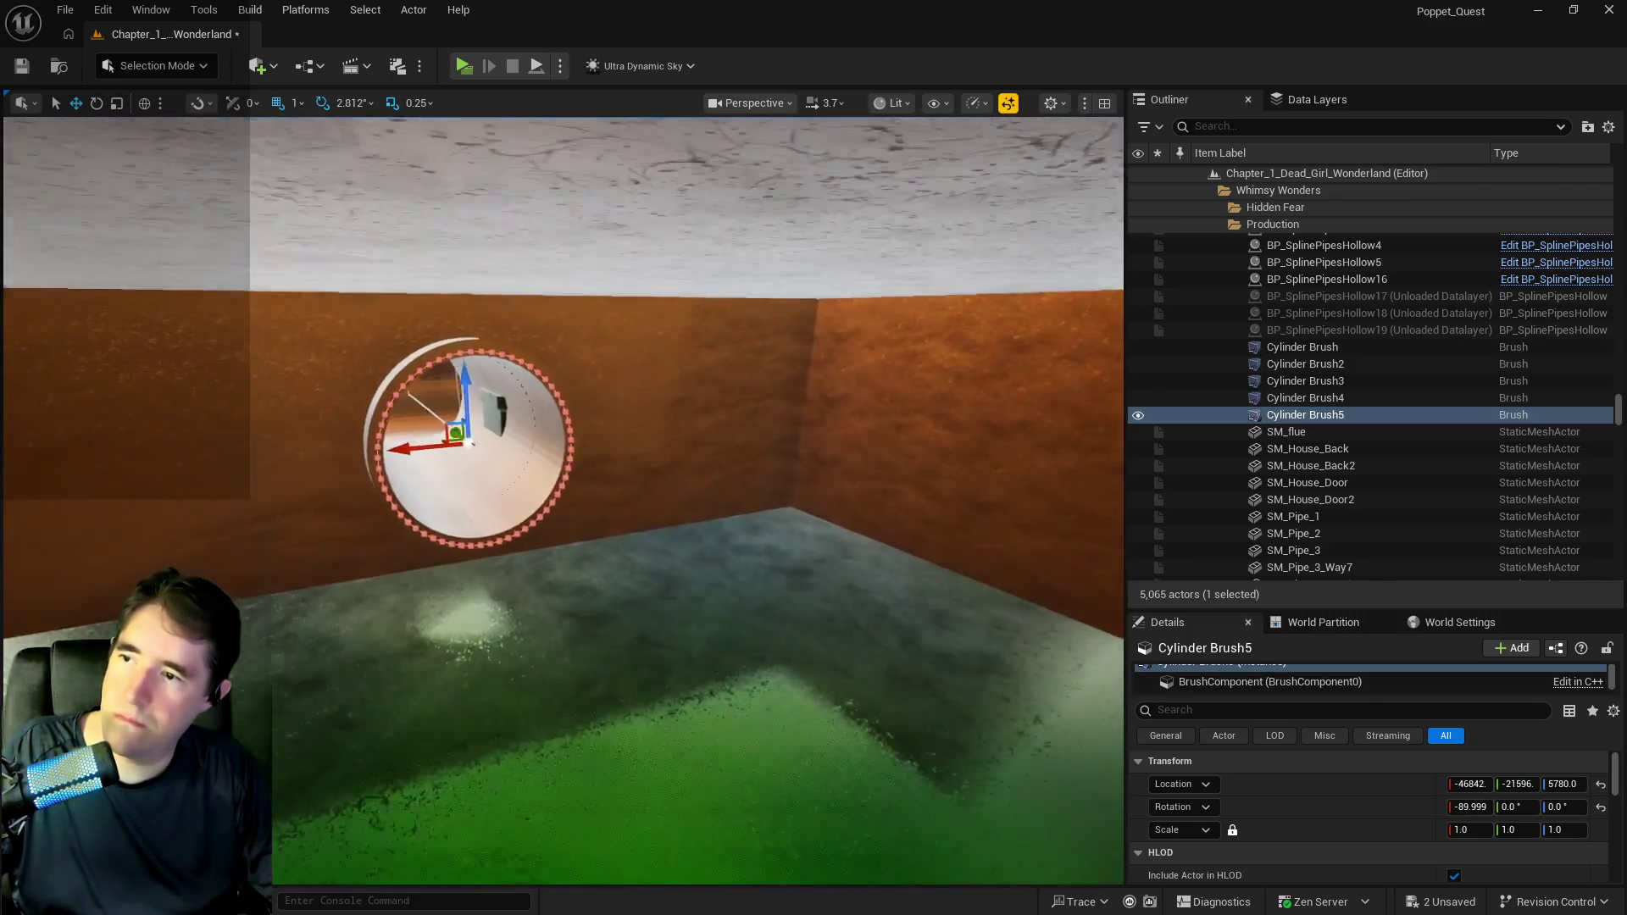
Save the level, then select the green pedestal SM_Pedestal_Wood_01a91.
key("ctrl+s")
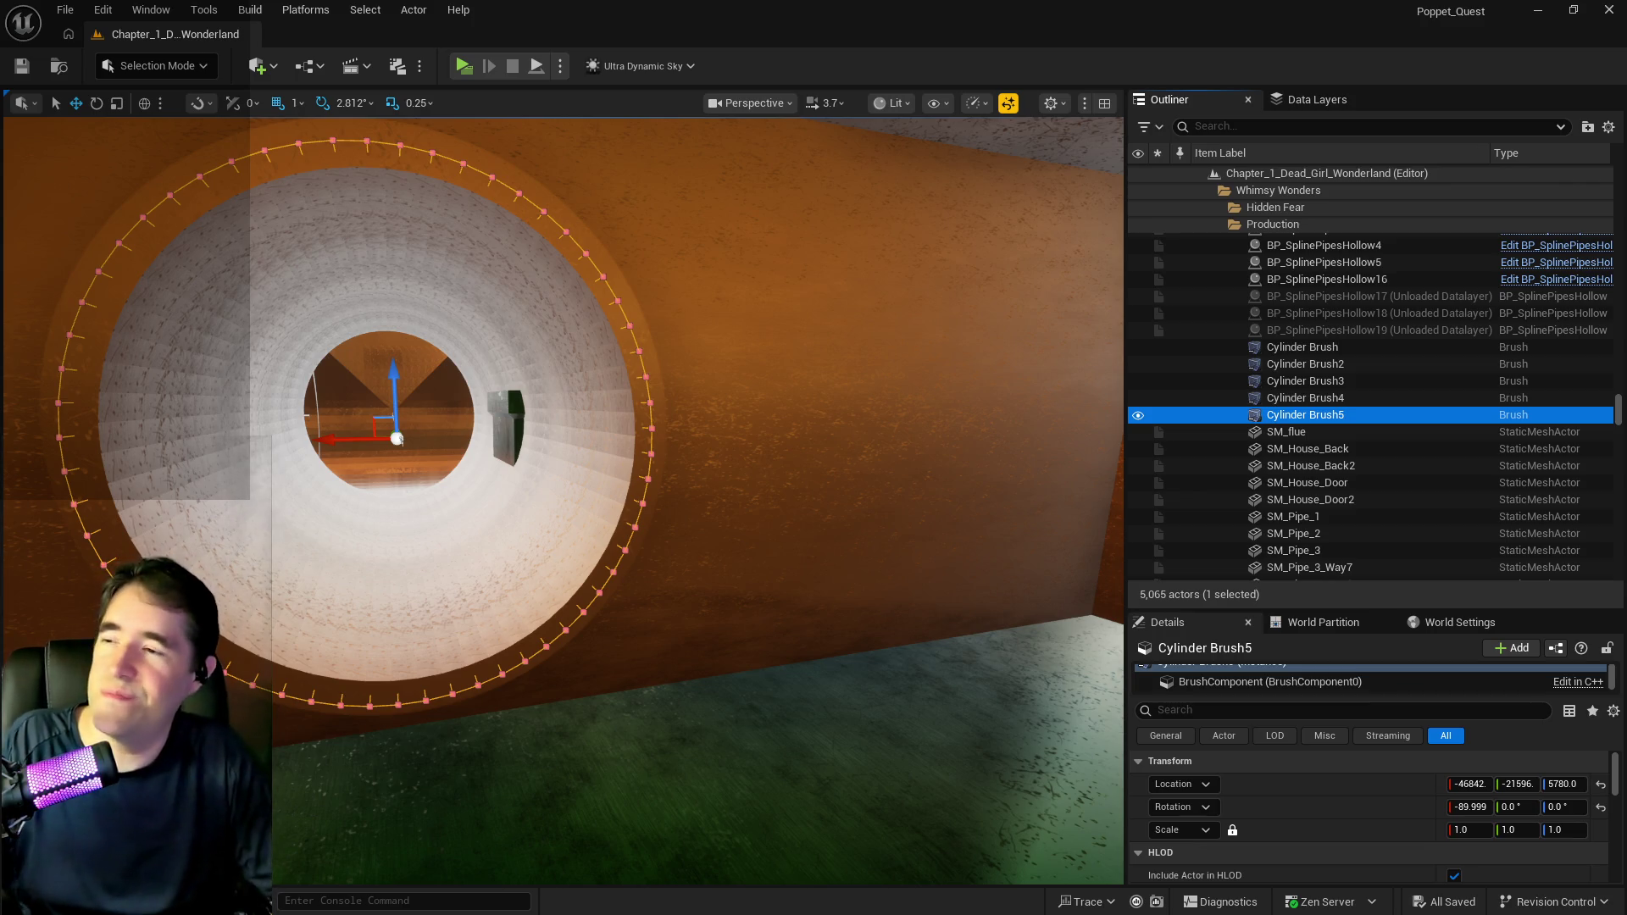
scroll(563, 500, "up", 10)
key("f")
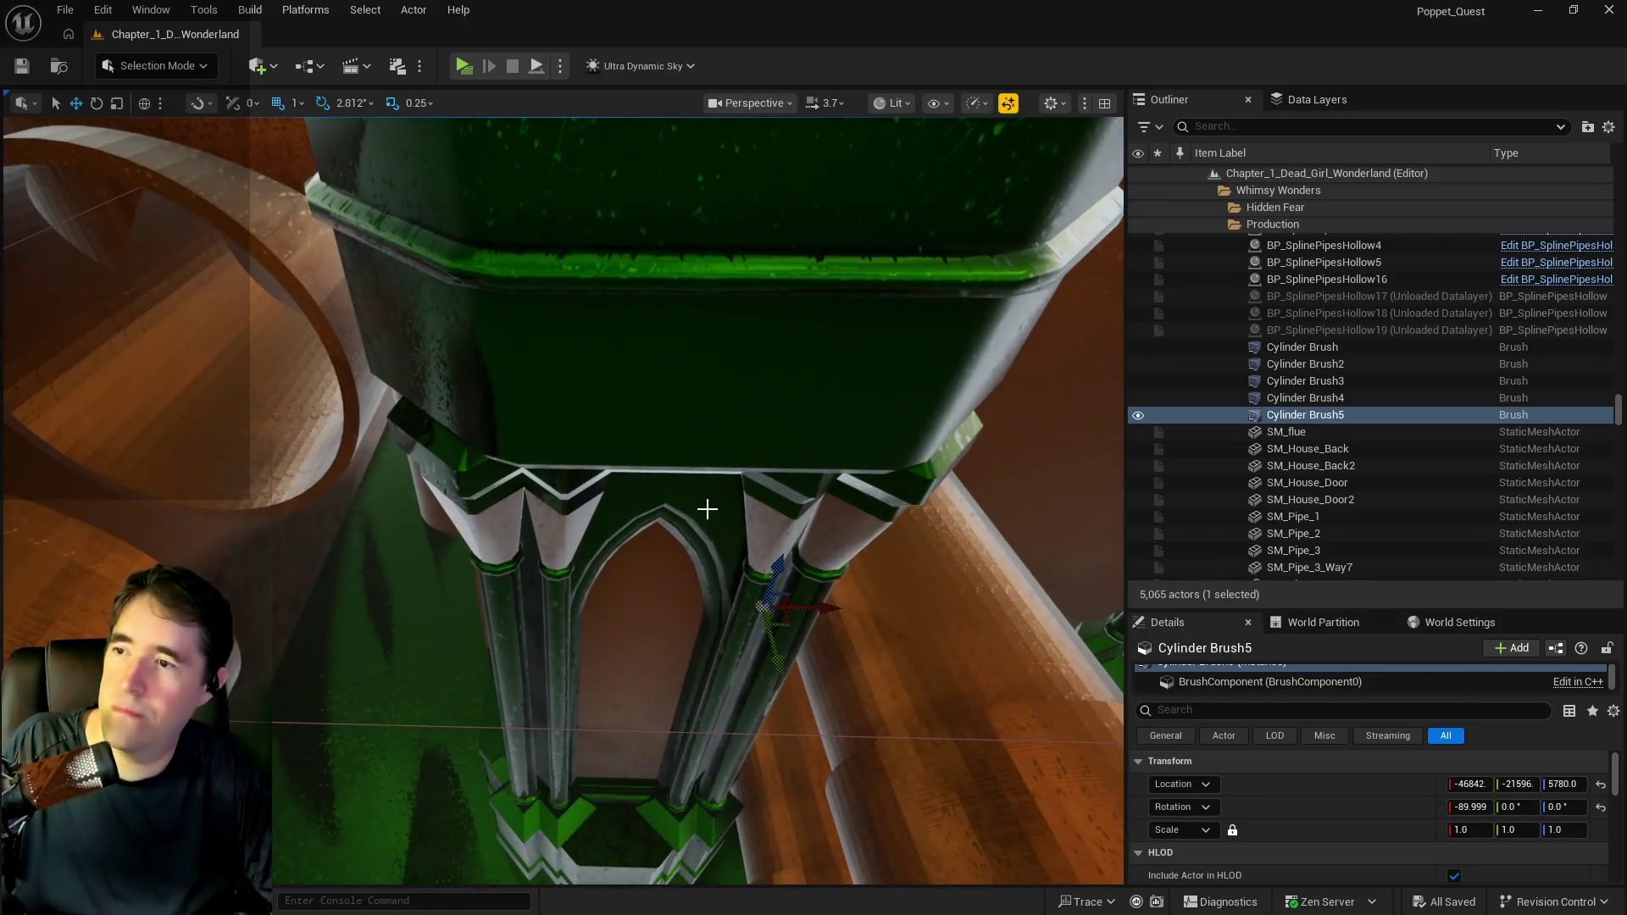
left_click(718, 519)
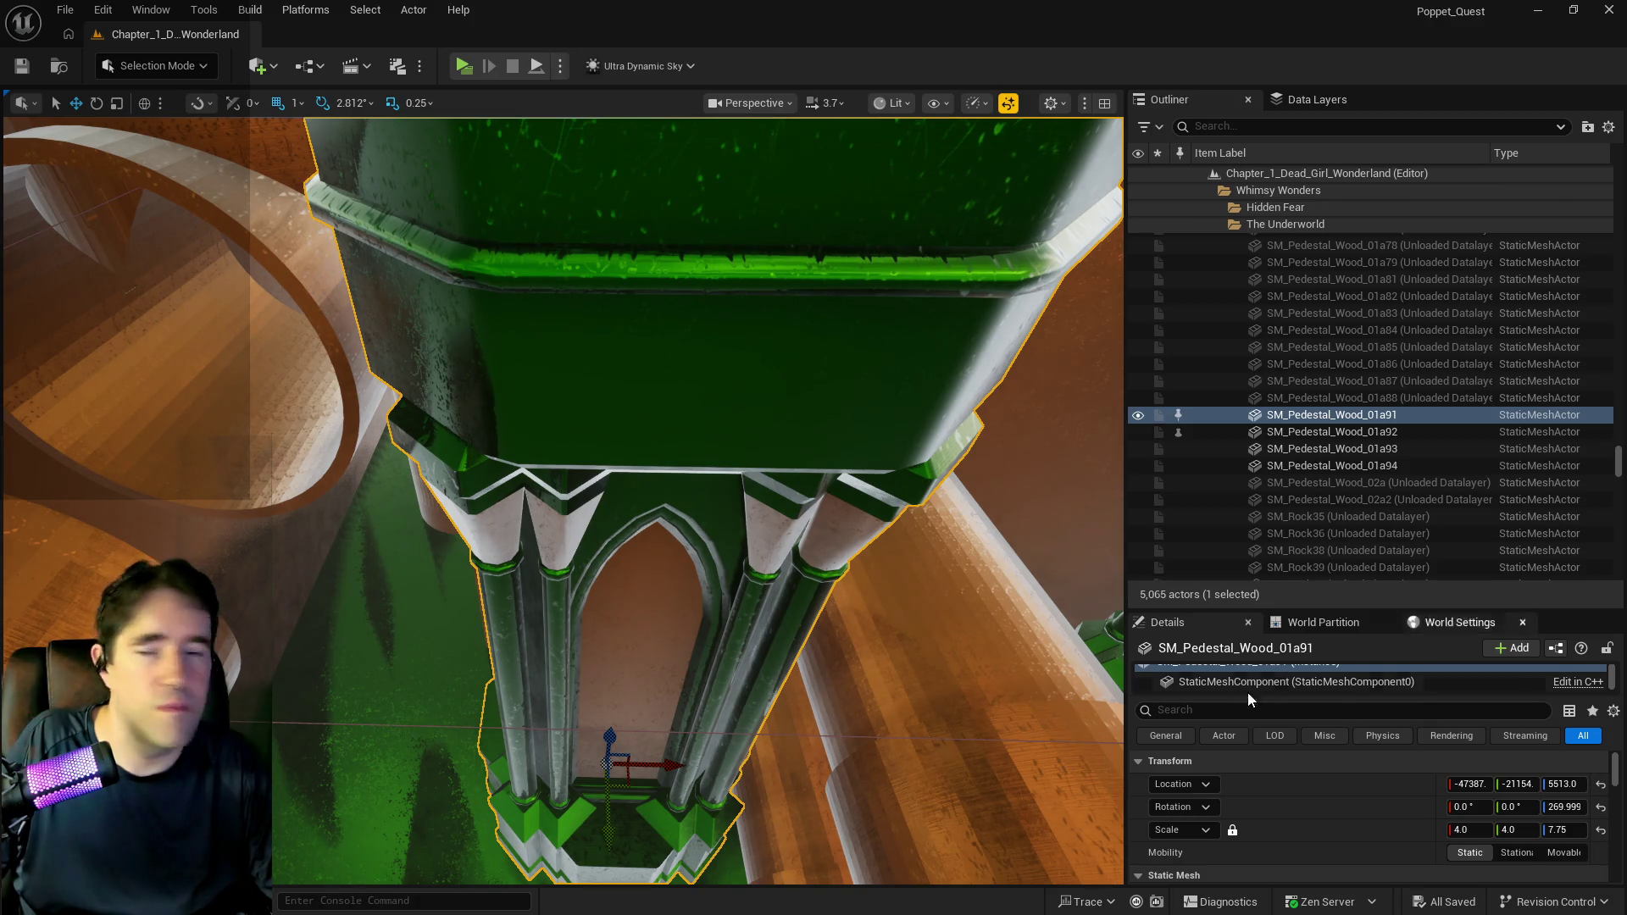
Unlock the scale lock on SM_Pedestal_Wood_01a91 and set its X and Y scale to 3.0.
mouse_move(691, 763)
left_mouse_down()
mouse_move(610, 712)
mouse_move(709, 746)
left_mouse_up()
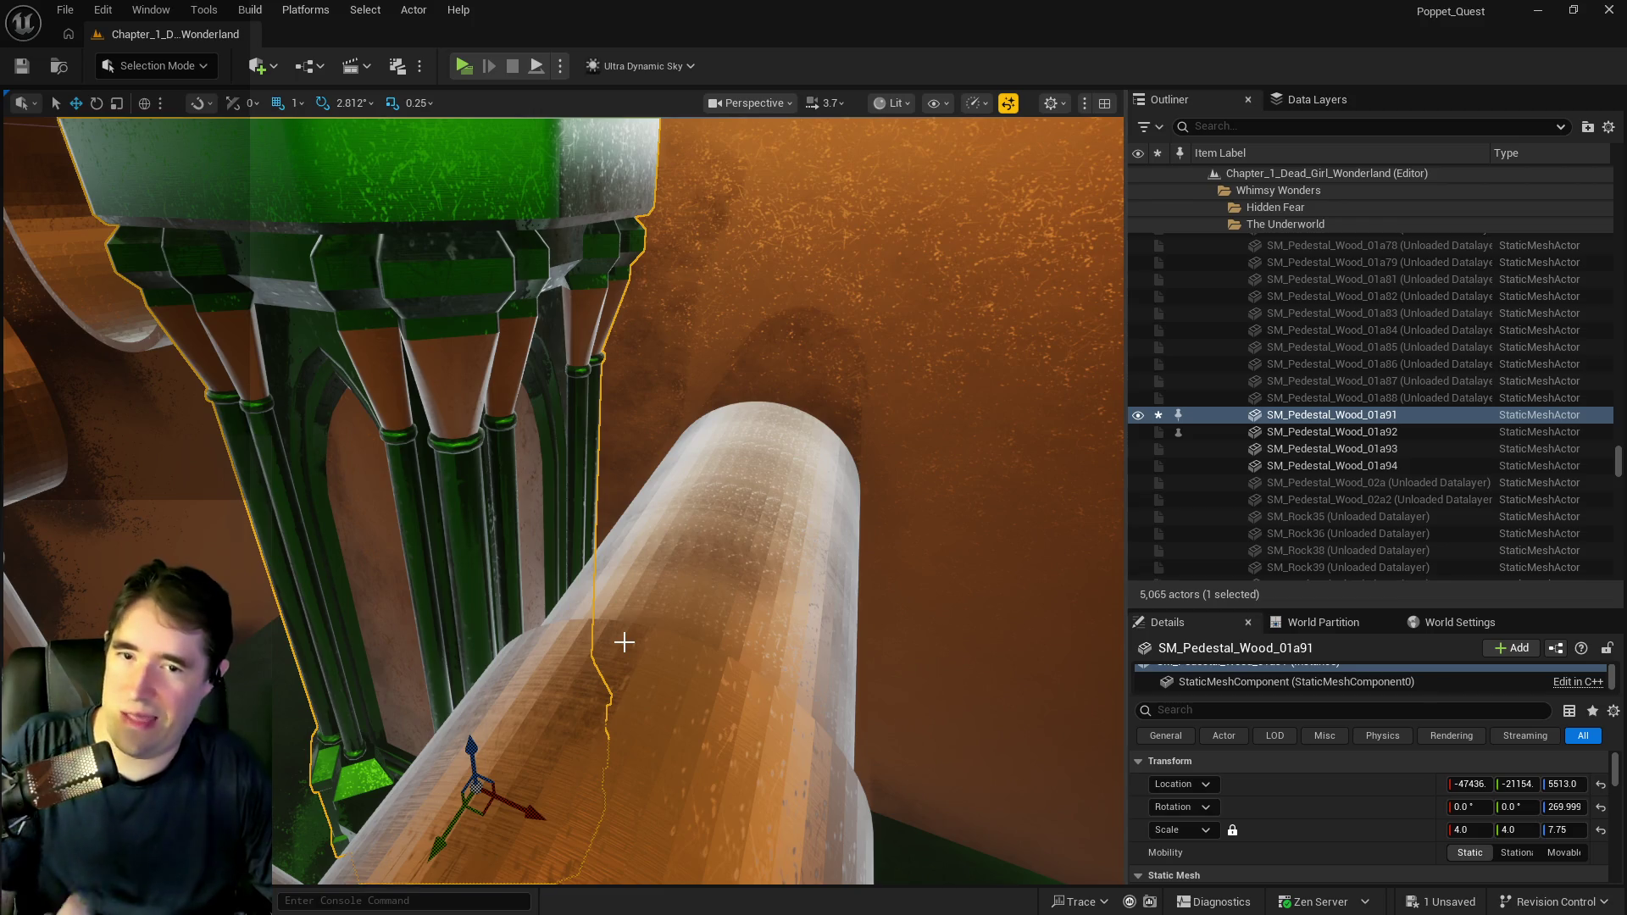
left_click(1234, 831)
type("3")
key("Return")
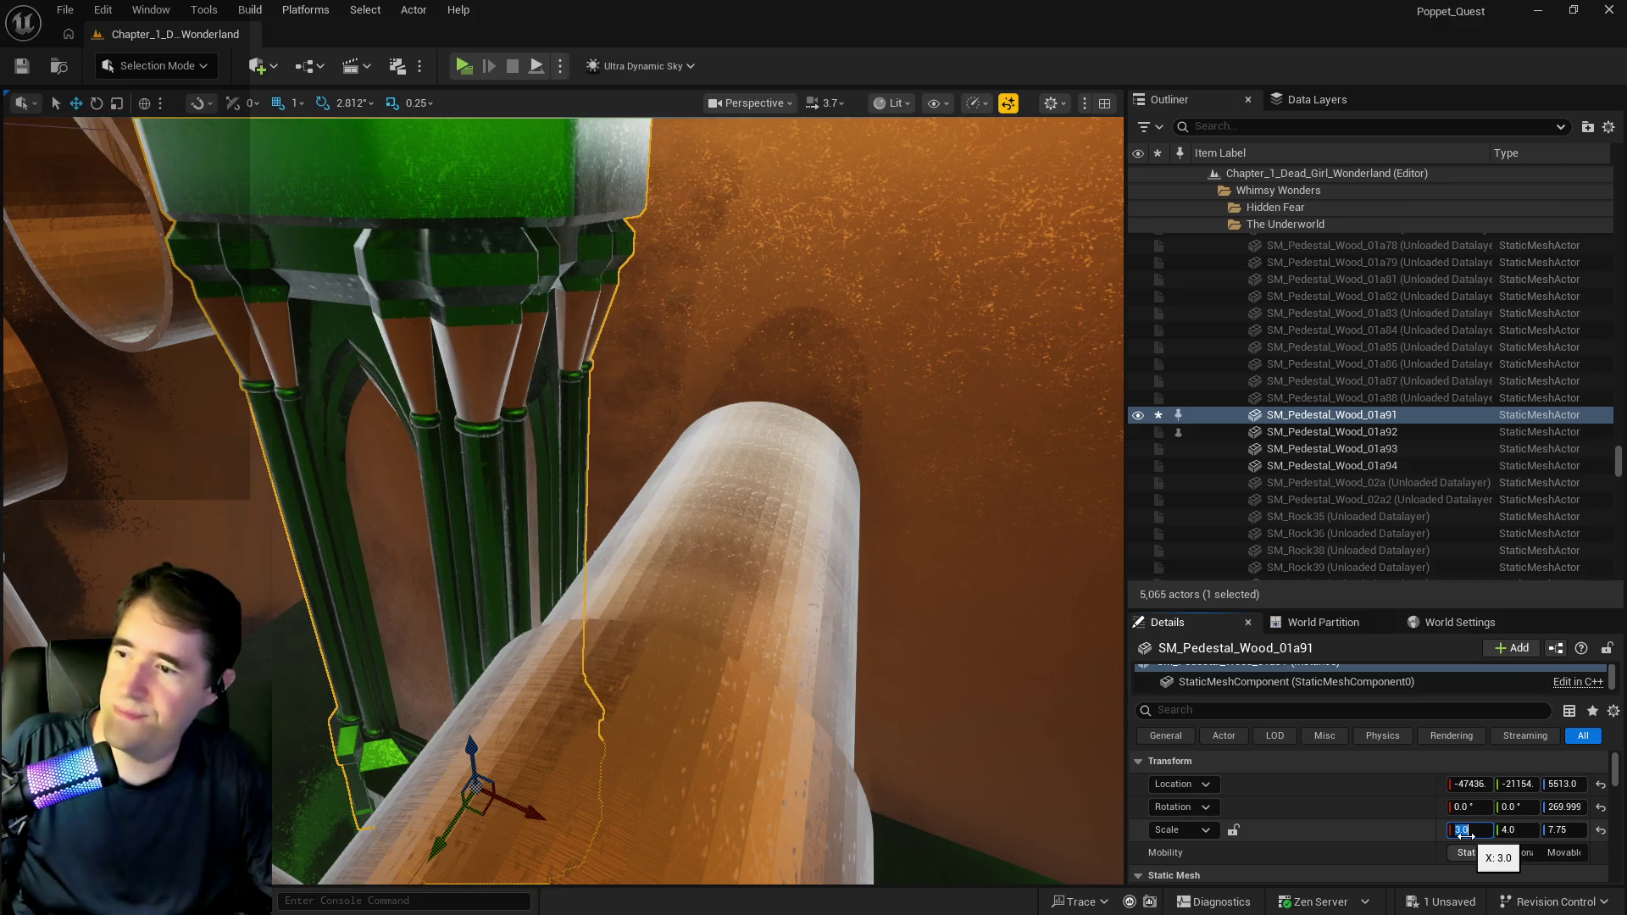
left_click(1525, 835)
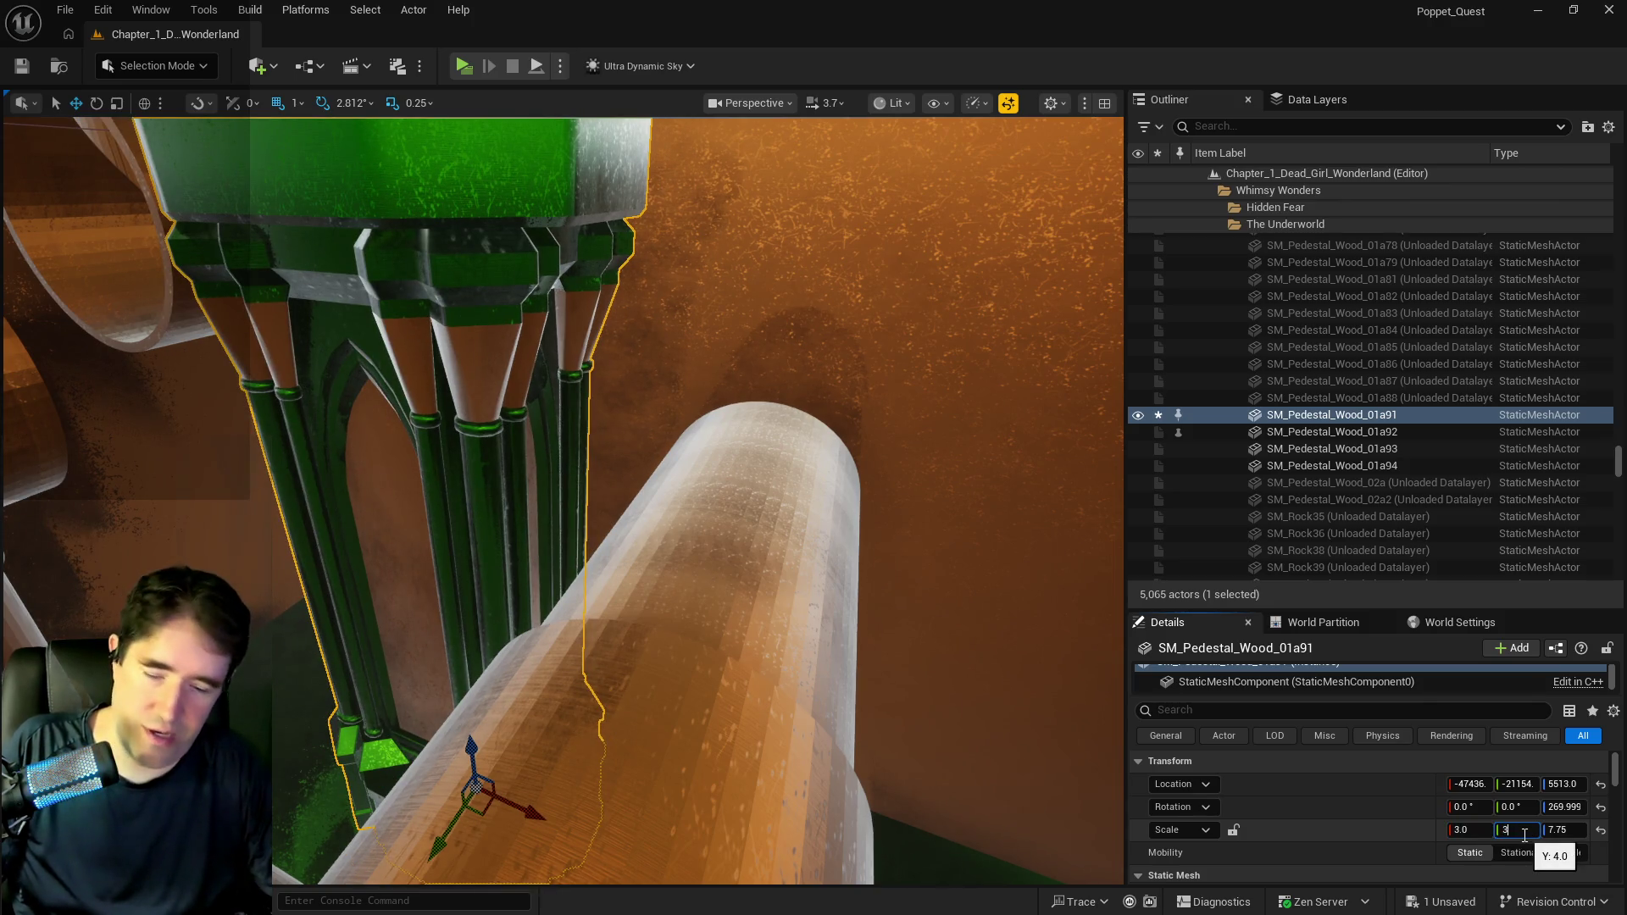
key("Return")
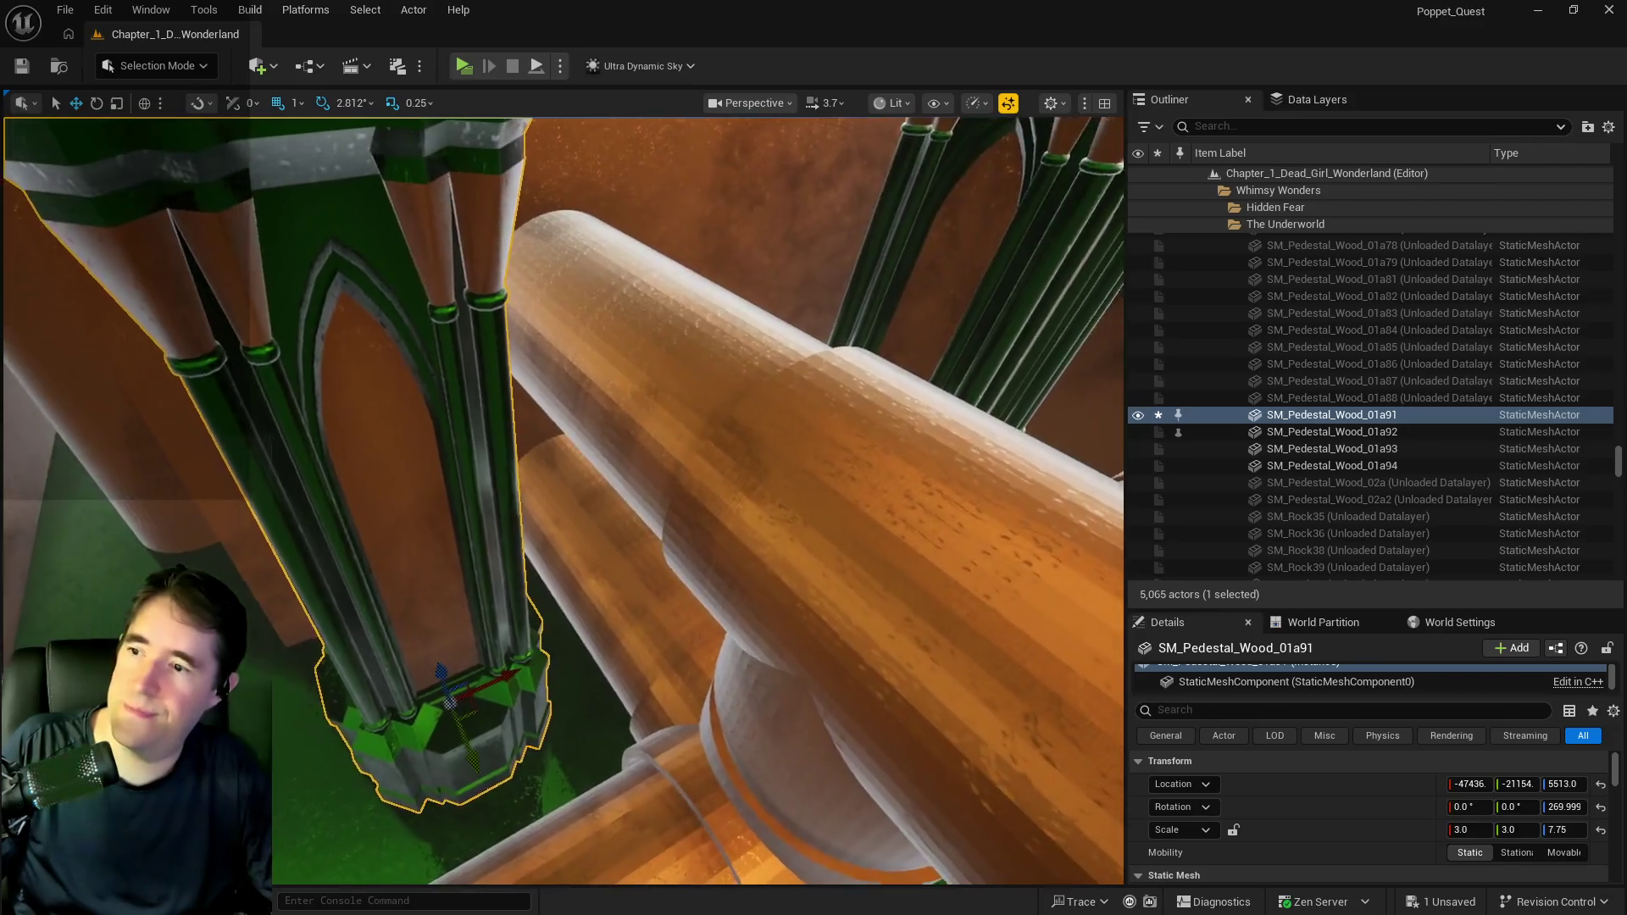
key("w")
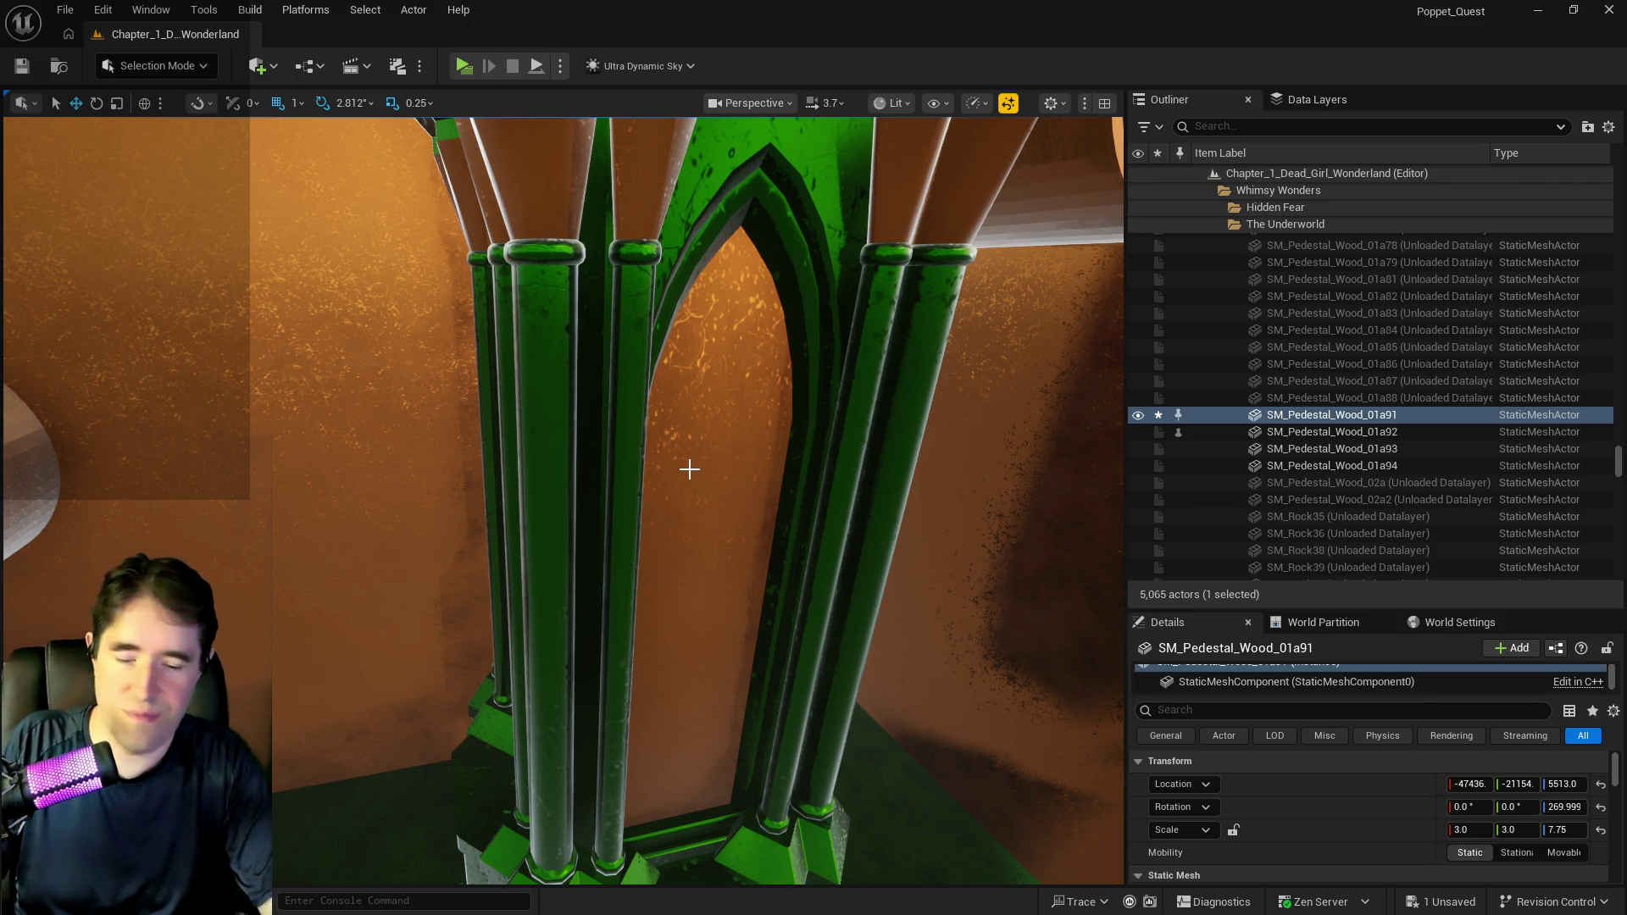
left_click_drag(665, 469, 593, 432)
mouse_move(704, 519)
left_mouse_down()
mouse_move(686, 508)
mouse_move(703, 519)
left_mouse_up()
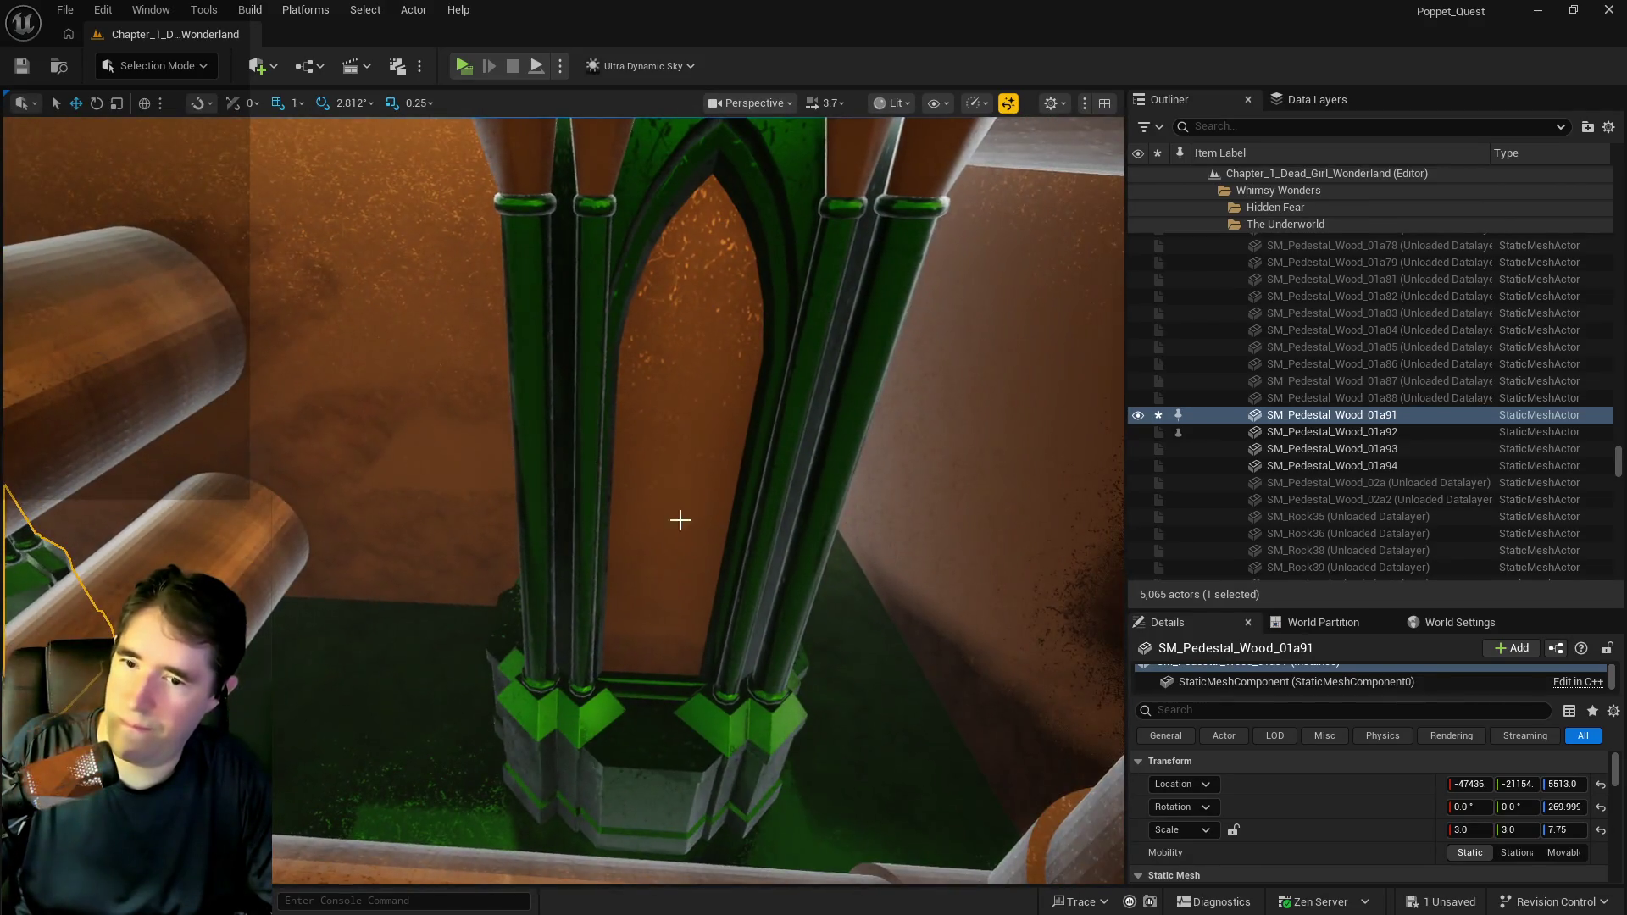
Set SM_Pedestal_Wood_01a94's X and Y scale to 3.0.
left_click(593, 534)
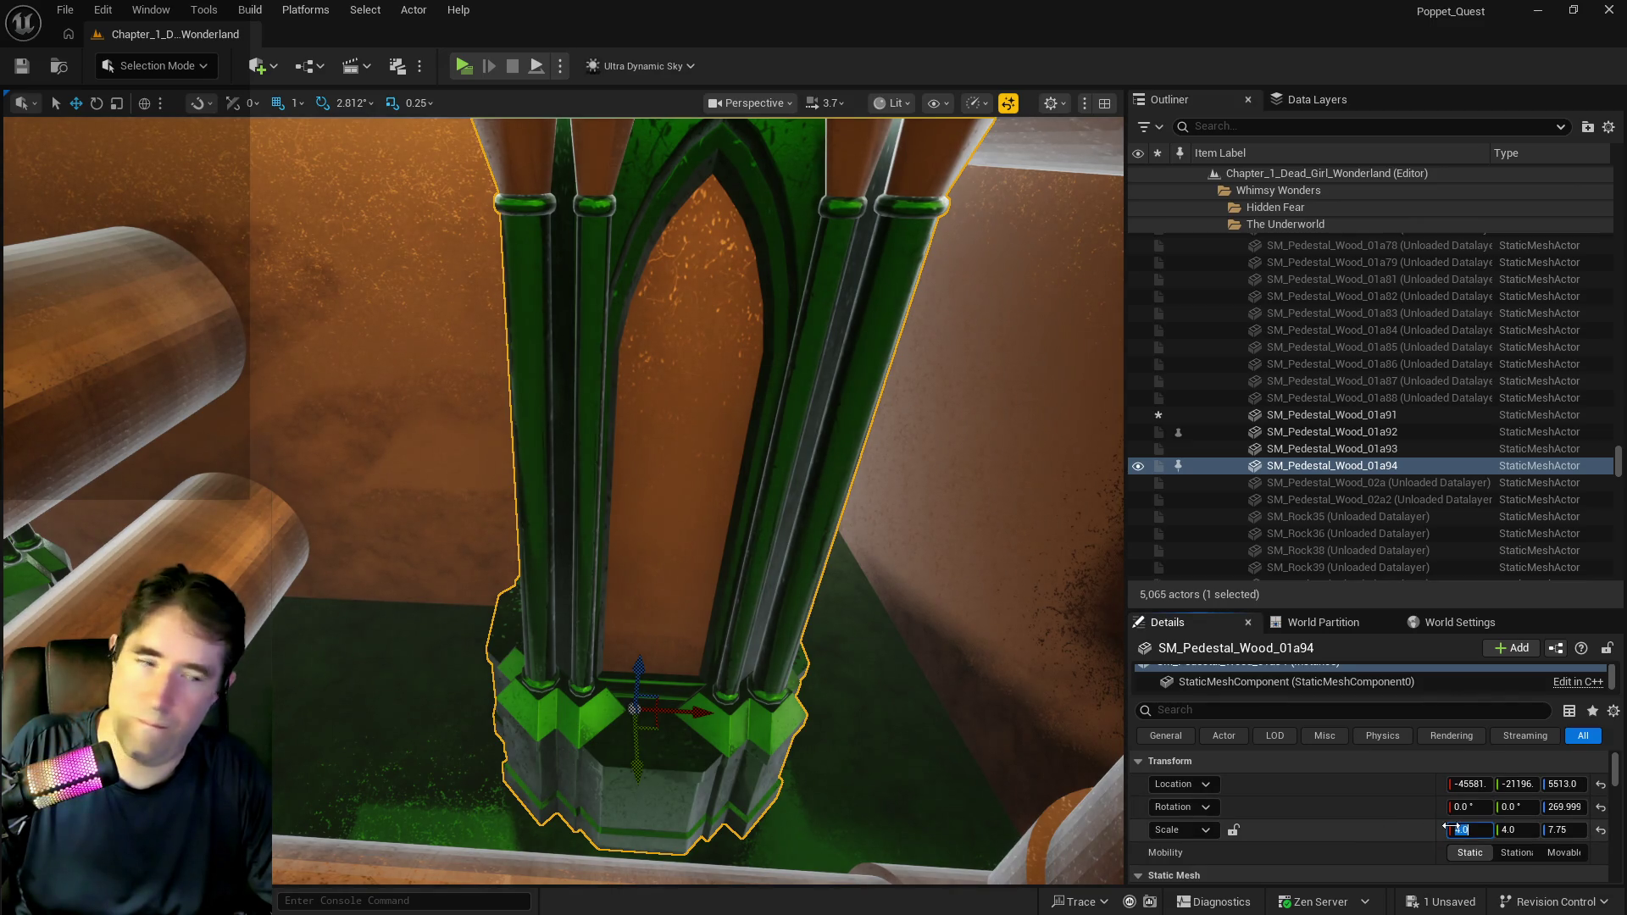
type("3")
key("Return")
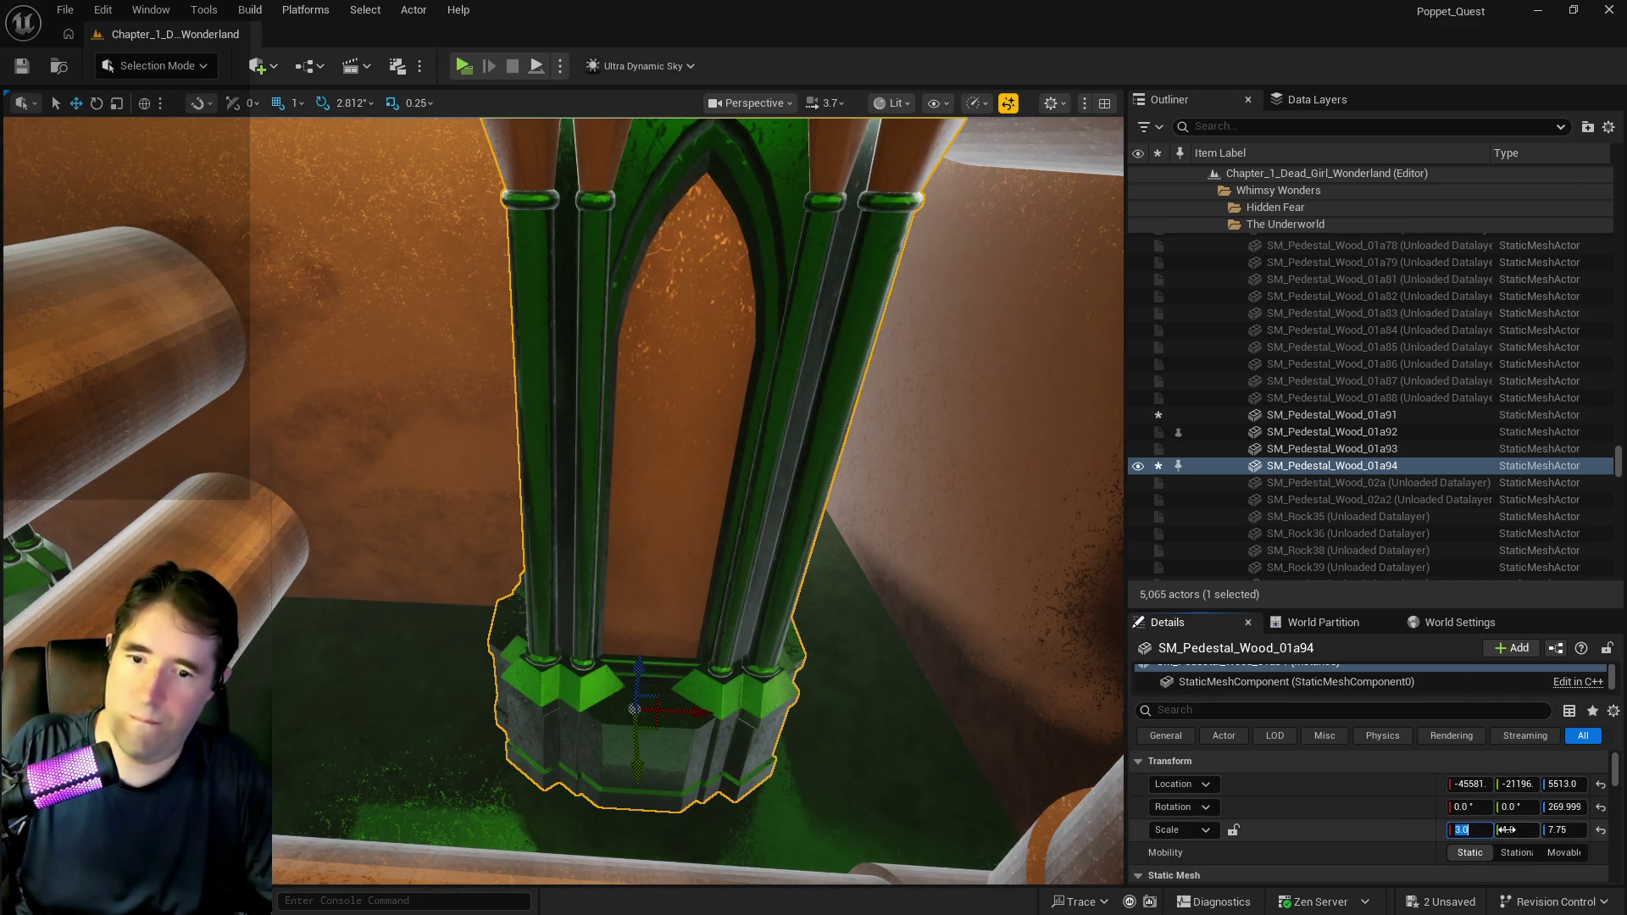
key("Tab")
type("3")
key("Return")
mouse_move(593, 509)
left_mouse_down()
mouse_move(645, 491)
mouse_move(618, 517)
mouse_move(576, 500)
mouse_move(727, 509)
left_mouse_up()
Set SM_Pedestal_Wood_01a92's X and Y scale to 3.0.
left_click(661, 526)
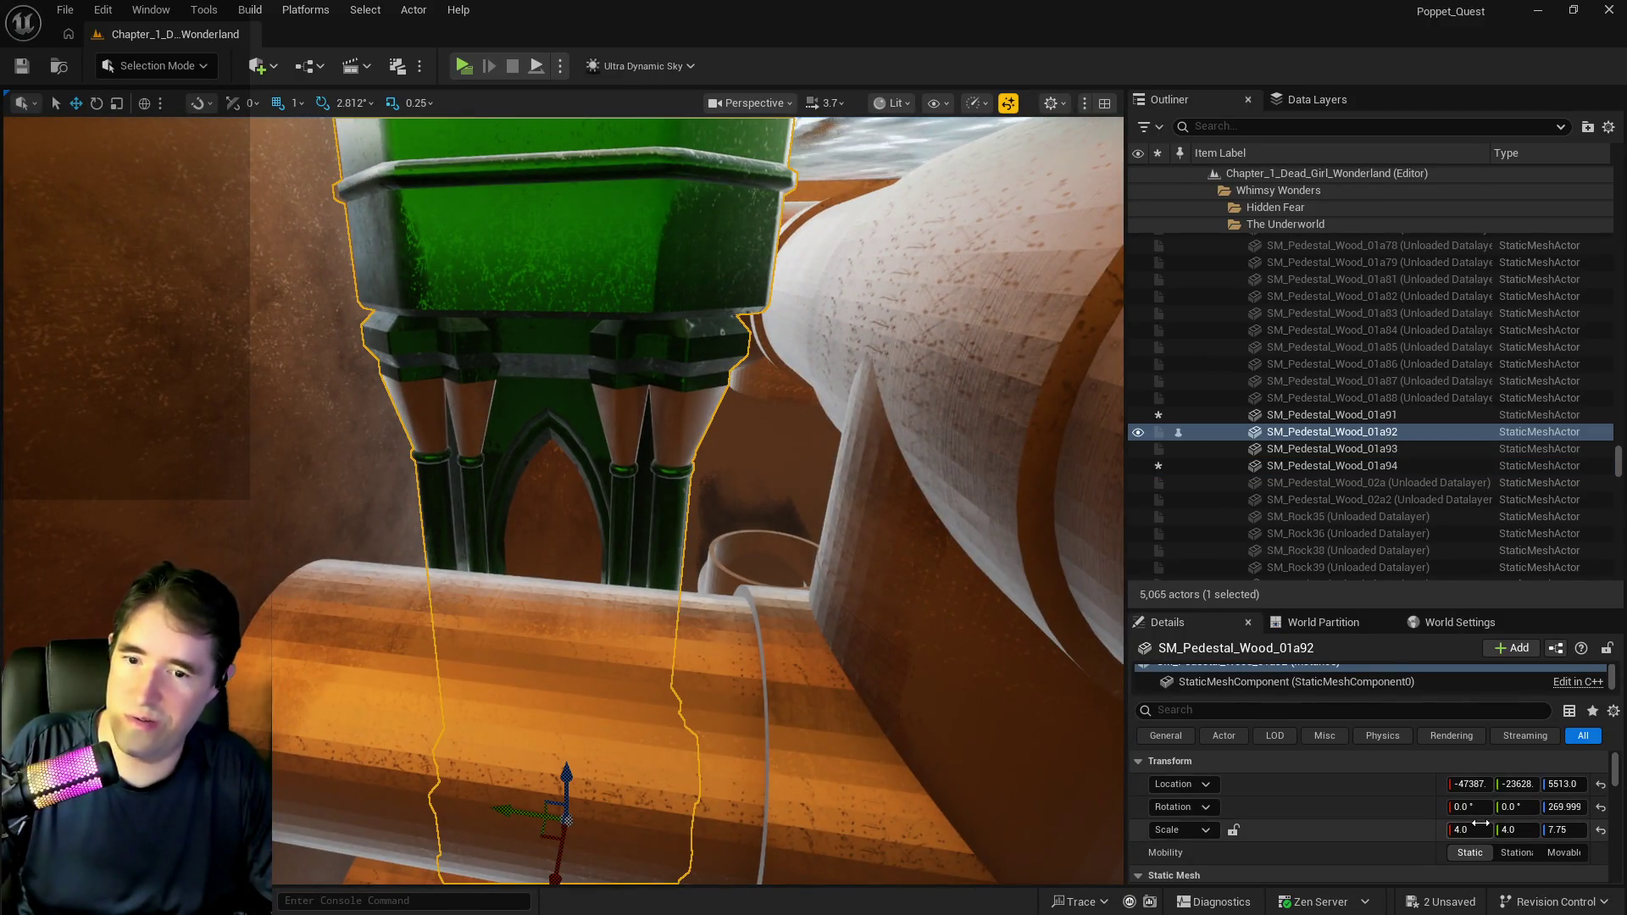
left_click(1479, 827)
type("3")
key("Return")
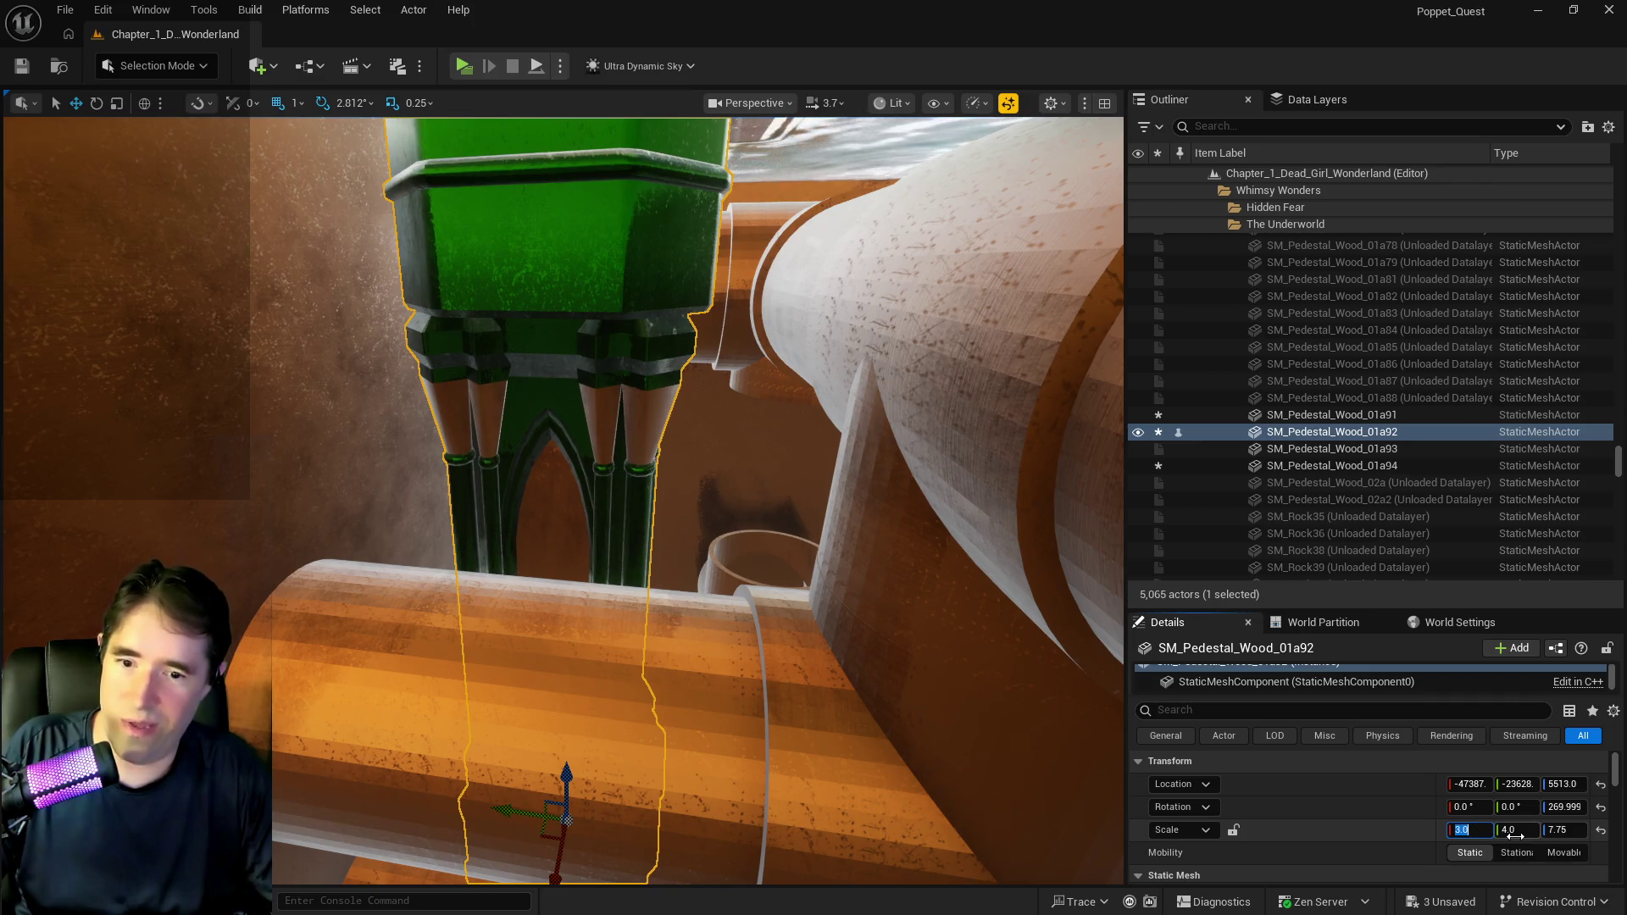
left_click(1510, 831)
key("Return")
left_click_drag(792, 545, 236, 565)
Set SM_Pedestal_Wood_01a93's X and Y scale to 3.0.
left_click(236, 565)
left_click(1464, 830)
type("3")
key("Return")
left_click(1516, 831)
scroll(678, 500, "up", 3)
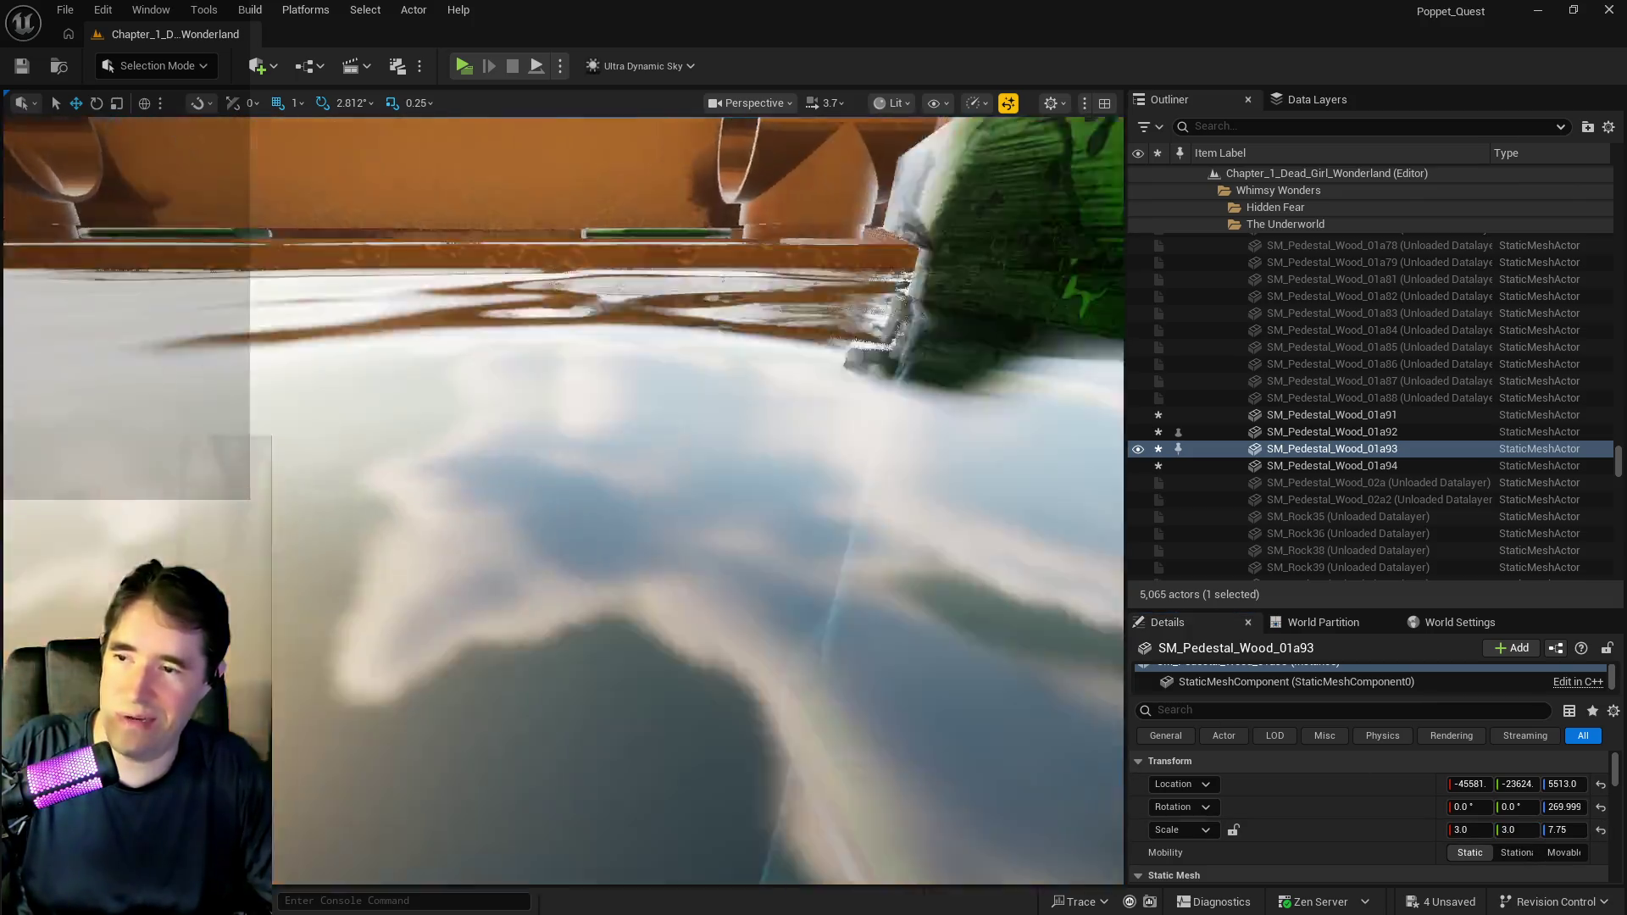
mouse_move(678, 500)
left_mouse_down()
mouse_move(848, 424)
mouse_move(1101, 407)
mouse_move(299, 434)
left_mouse_up()
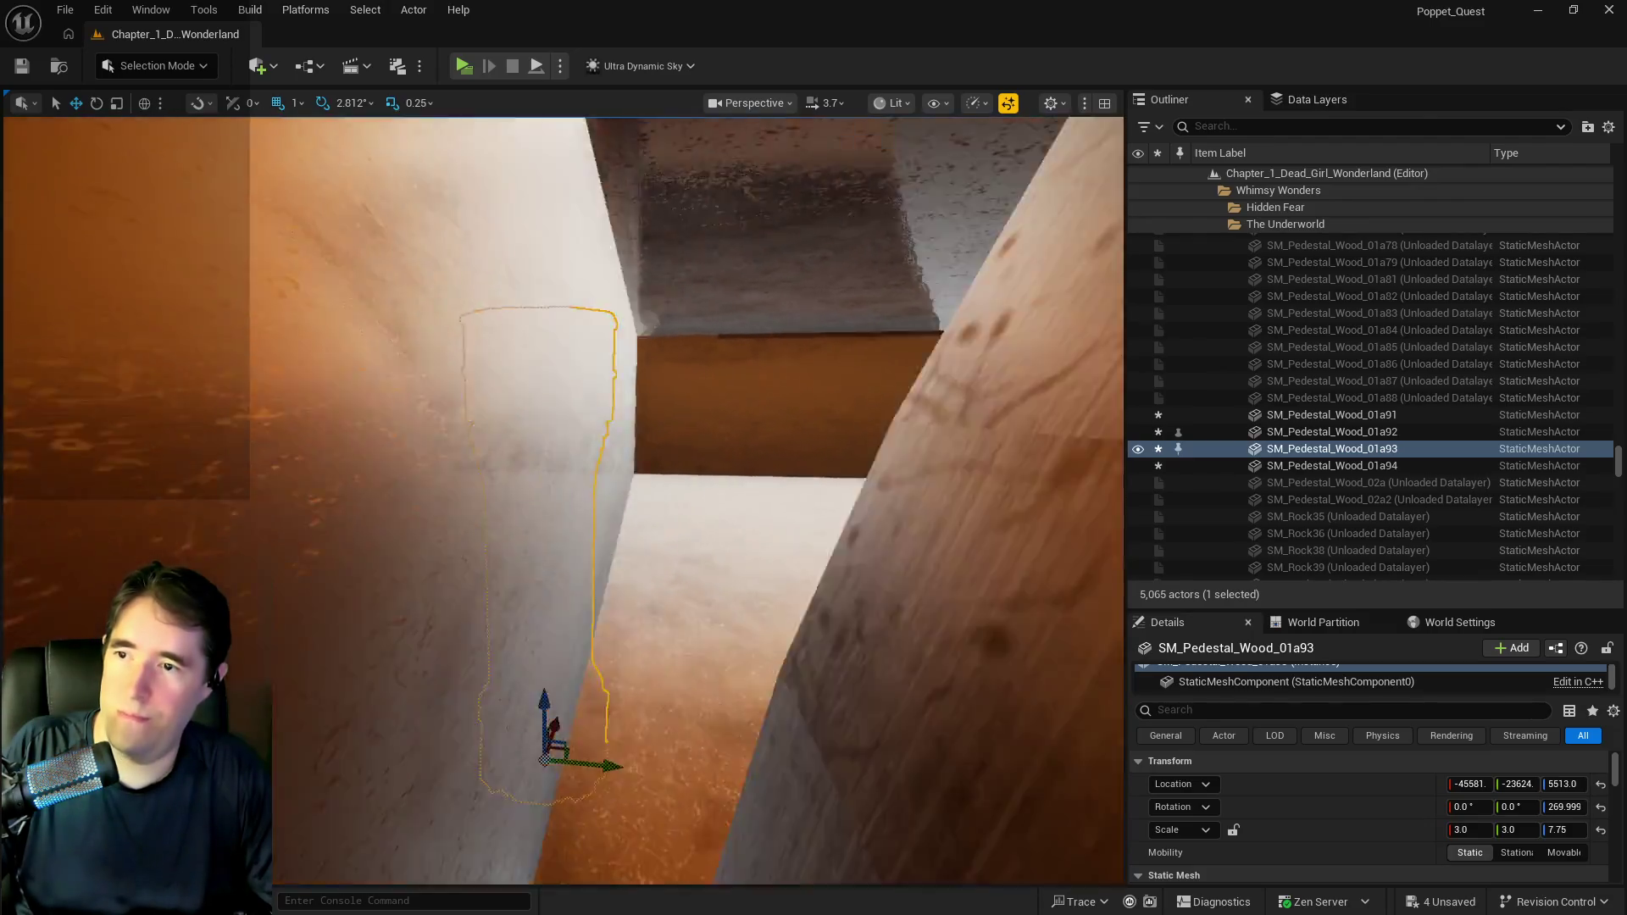
mouse_move(678, 500)
left_mouse_down()
mouse_move(644, 509)
mouse_move(890, 500)
left_mouse_up()
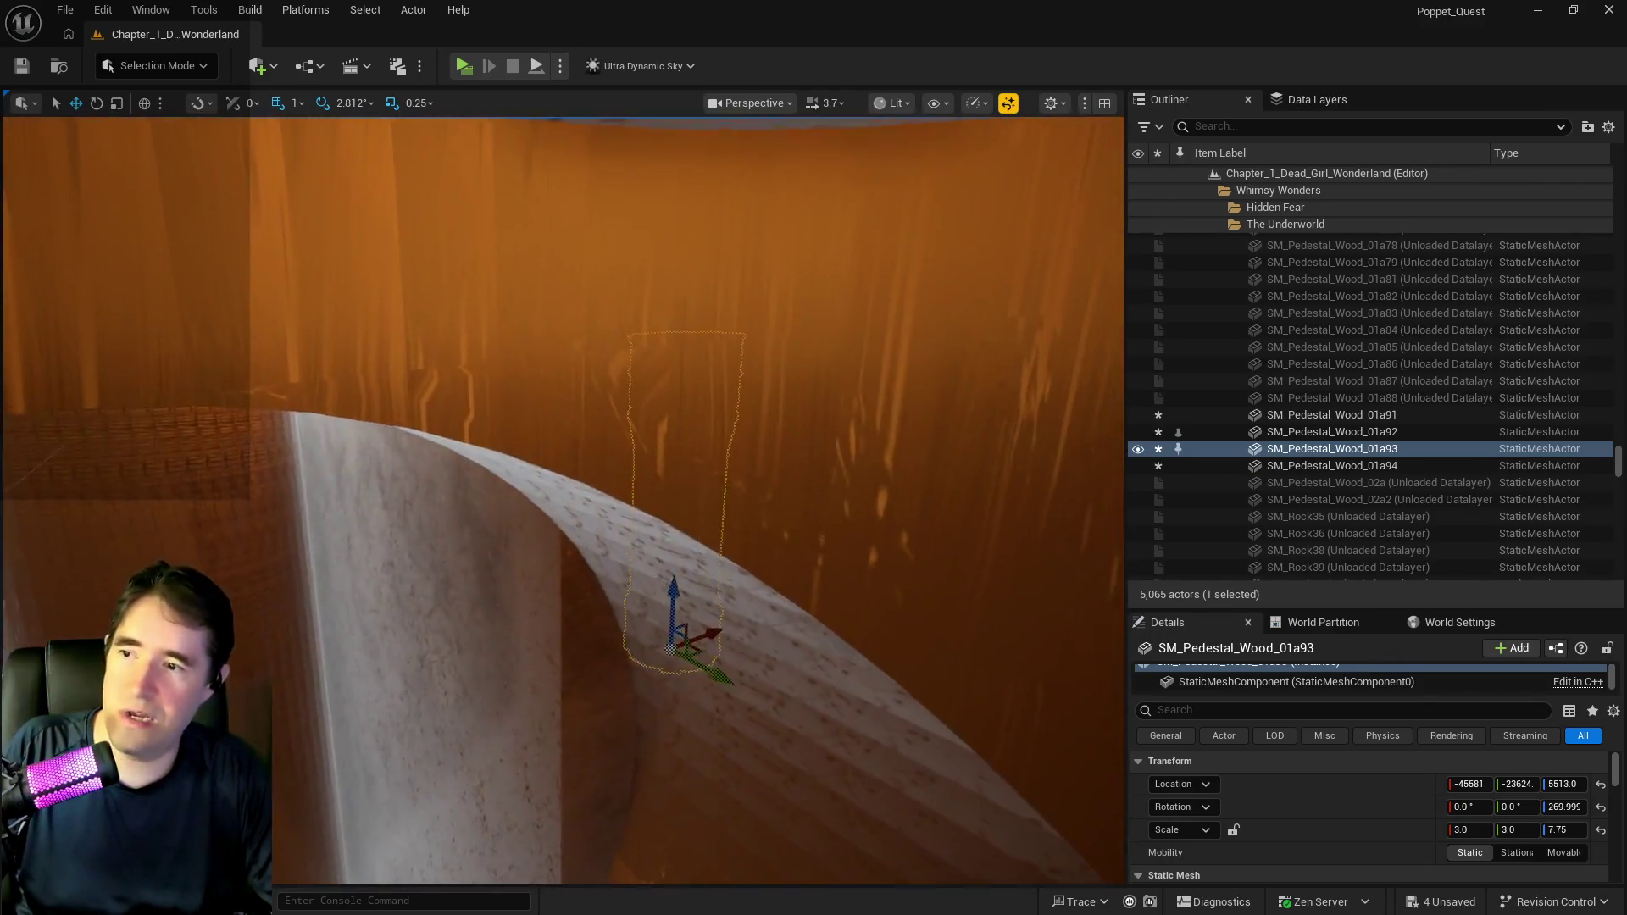
left_click_drag(678, 500, 594, 508)
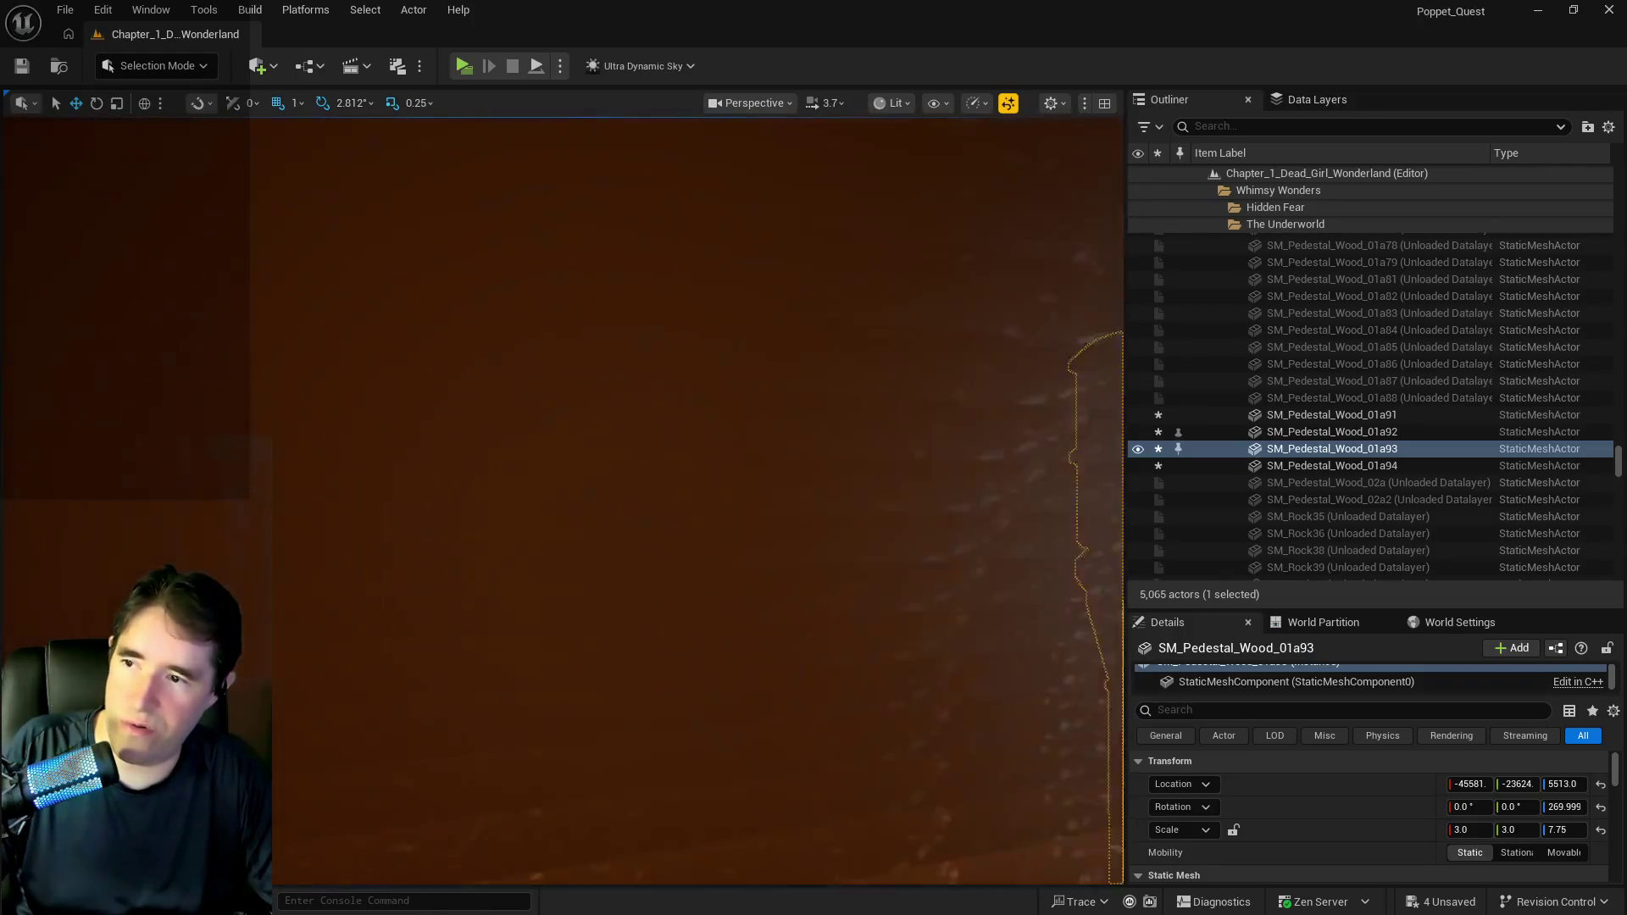
left_click_drag(678, 501, 678, 568)
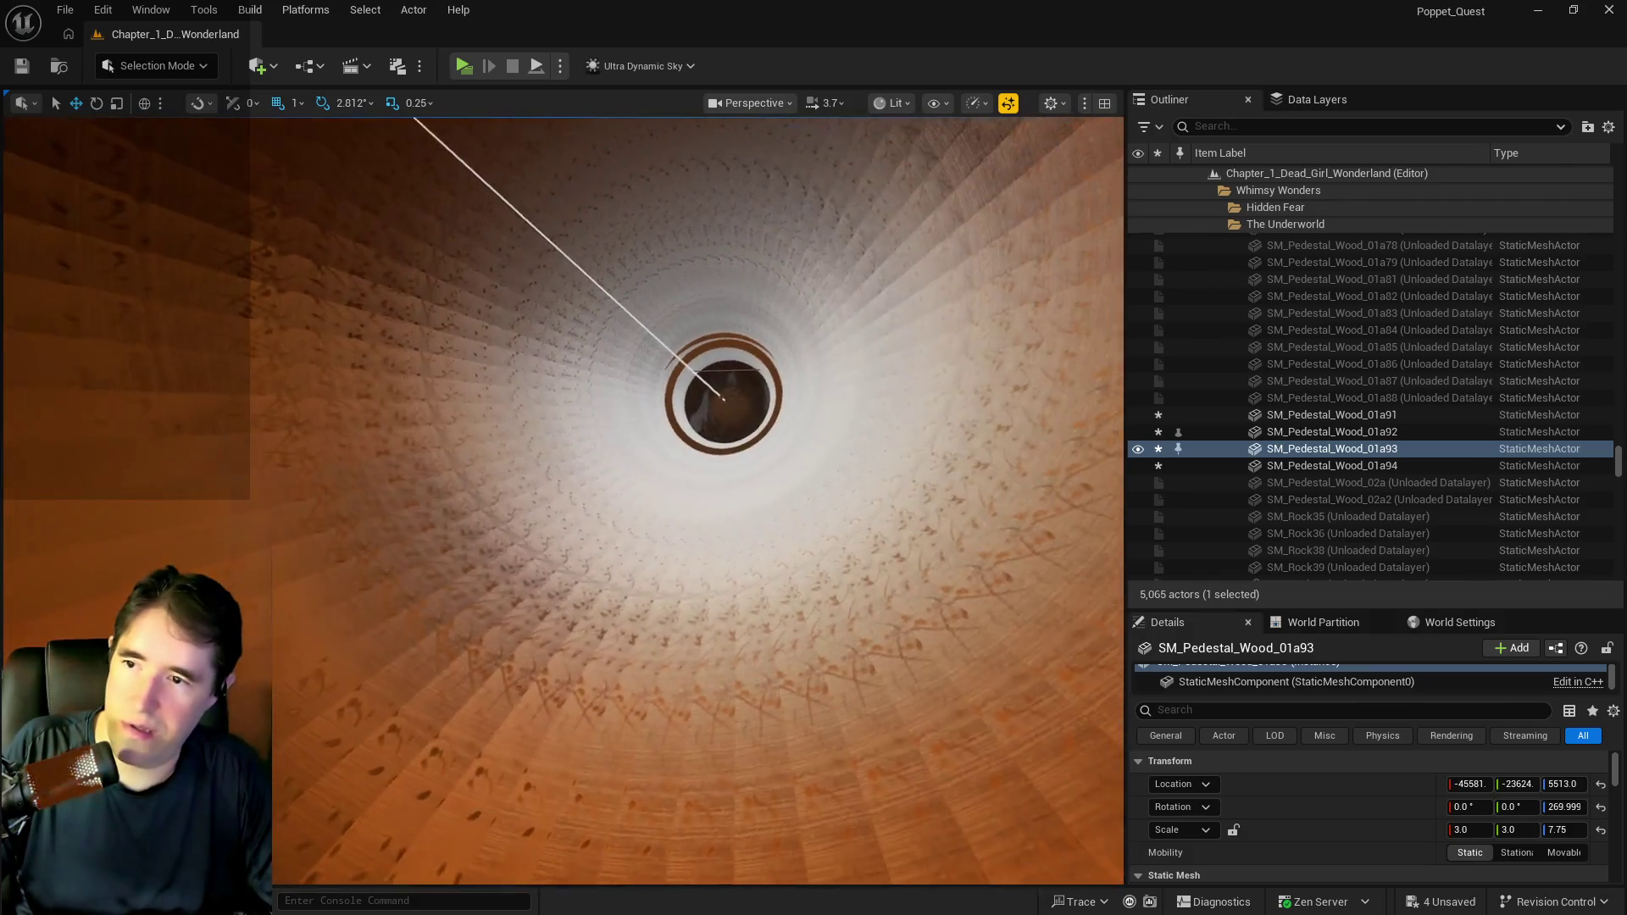
left_click_drag(513, 816, 518, 813)
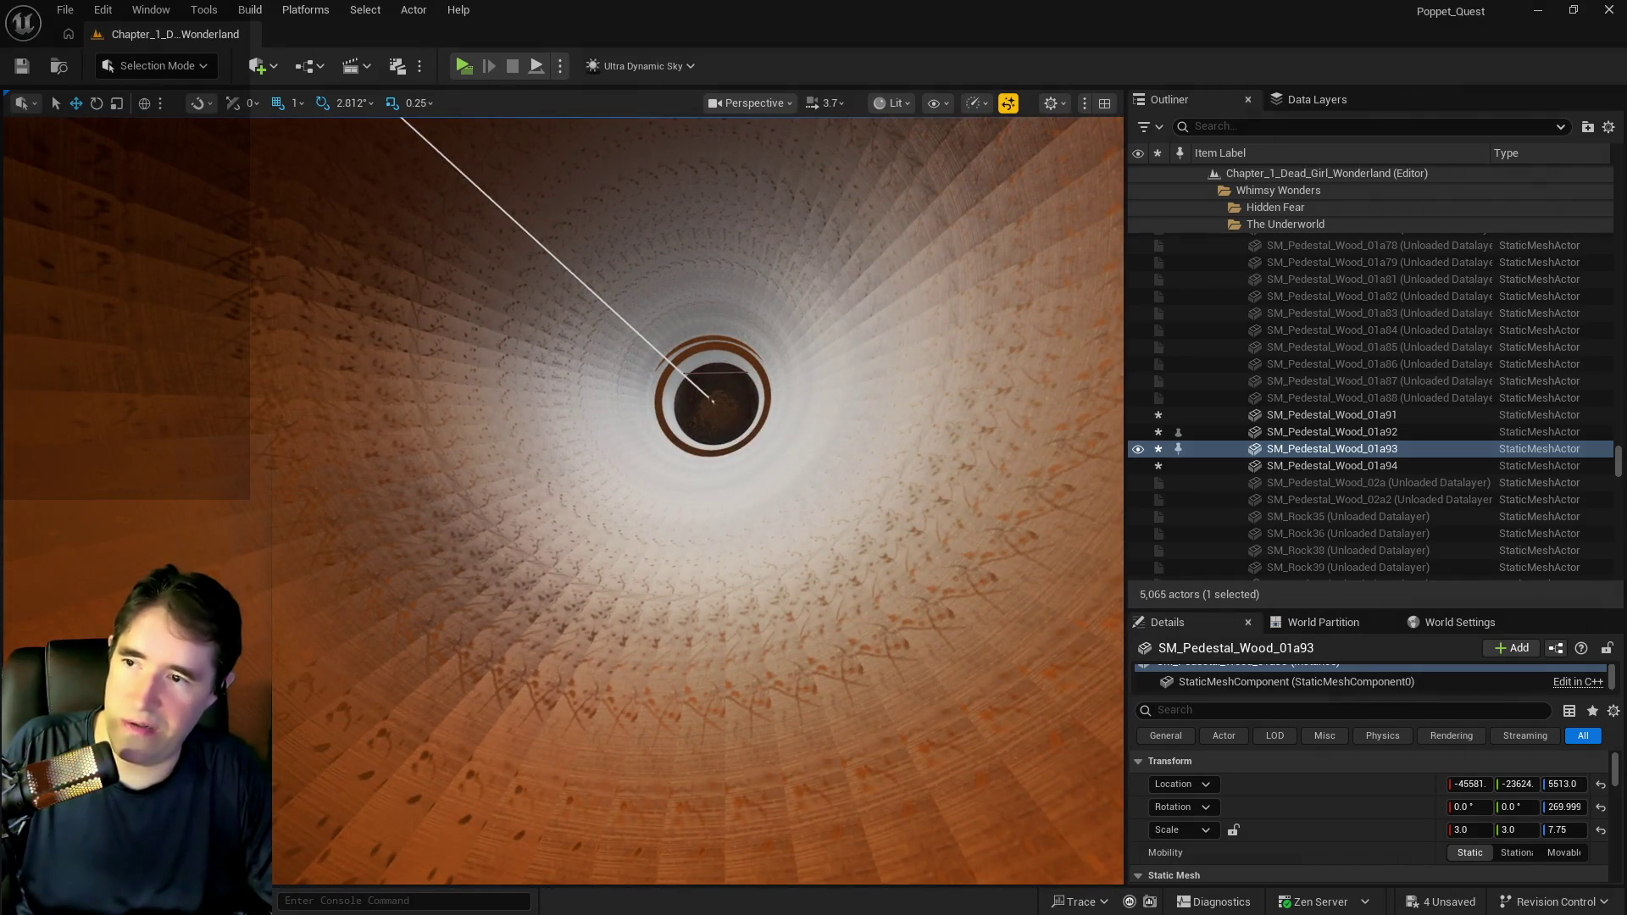
left_click(710, 399)
key("f")
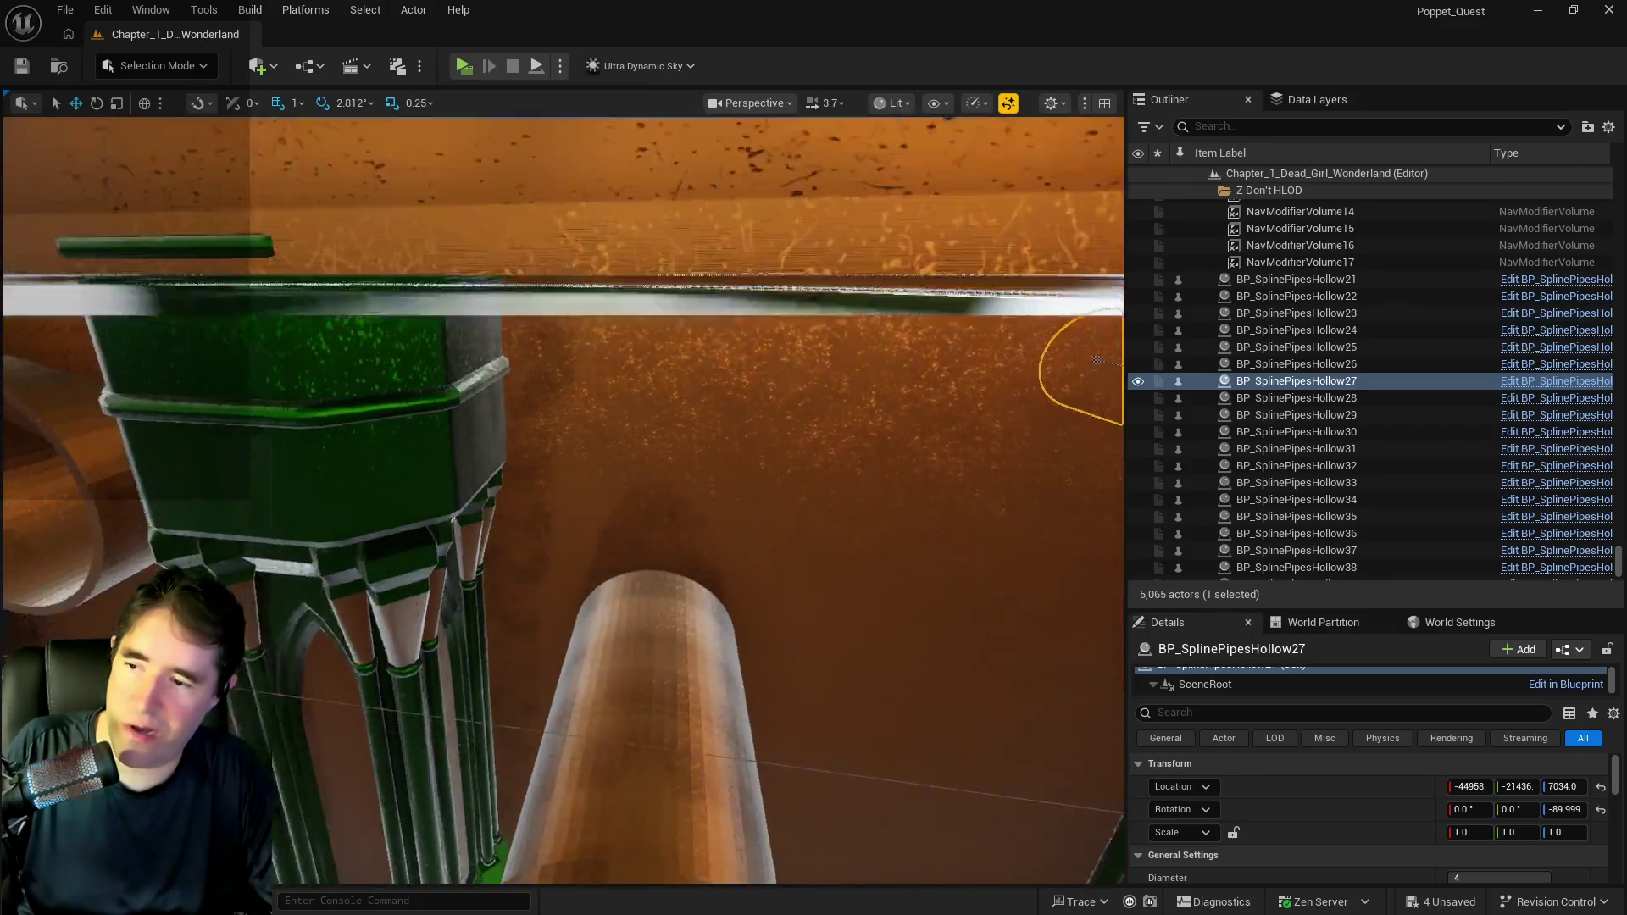
left_click_drag(1097, 360, 948, 365)
left_click_drag(844, 398, 839, 280)
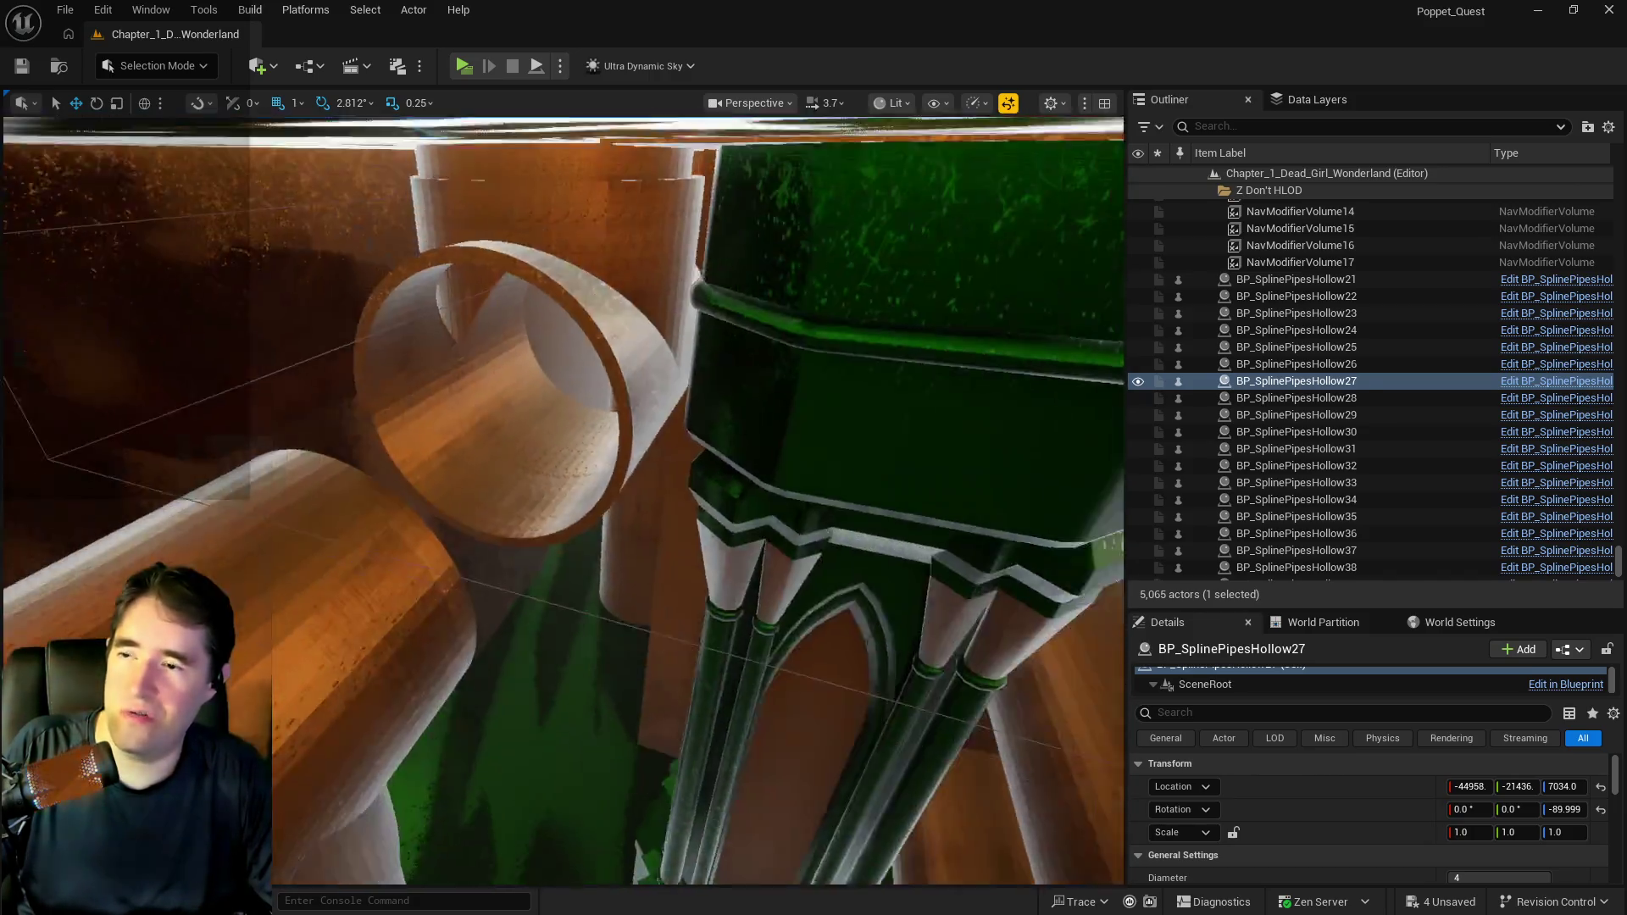
mouse_move(839, 280)
left_mouse_down()
mouse_move(839, 221)
mouse_move(839, 356)
mouse_move(839, 187)
left_mouse_up()
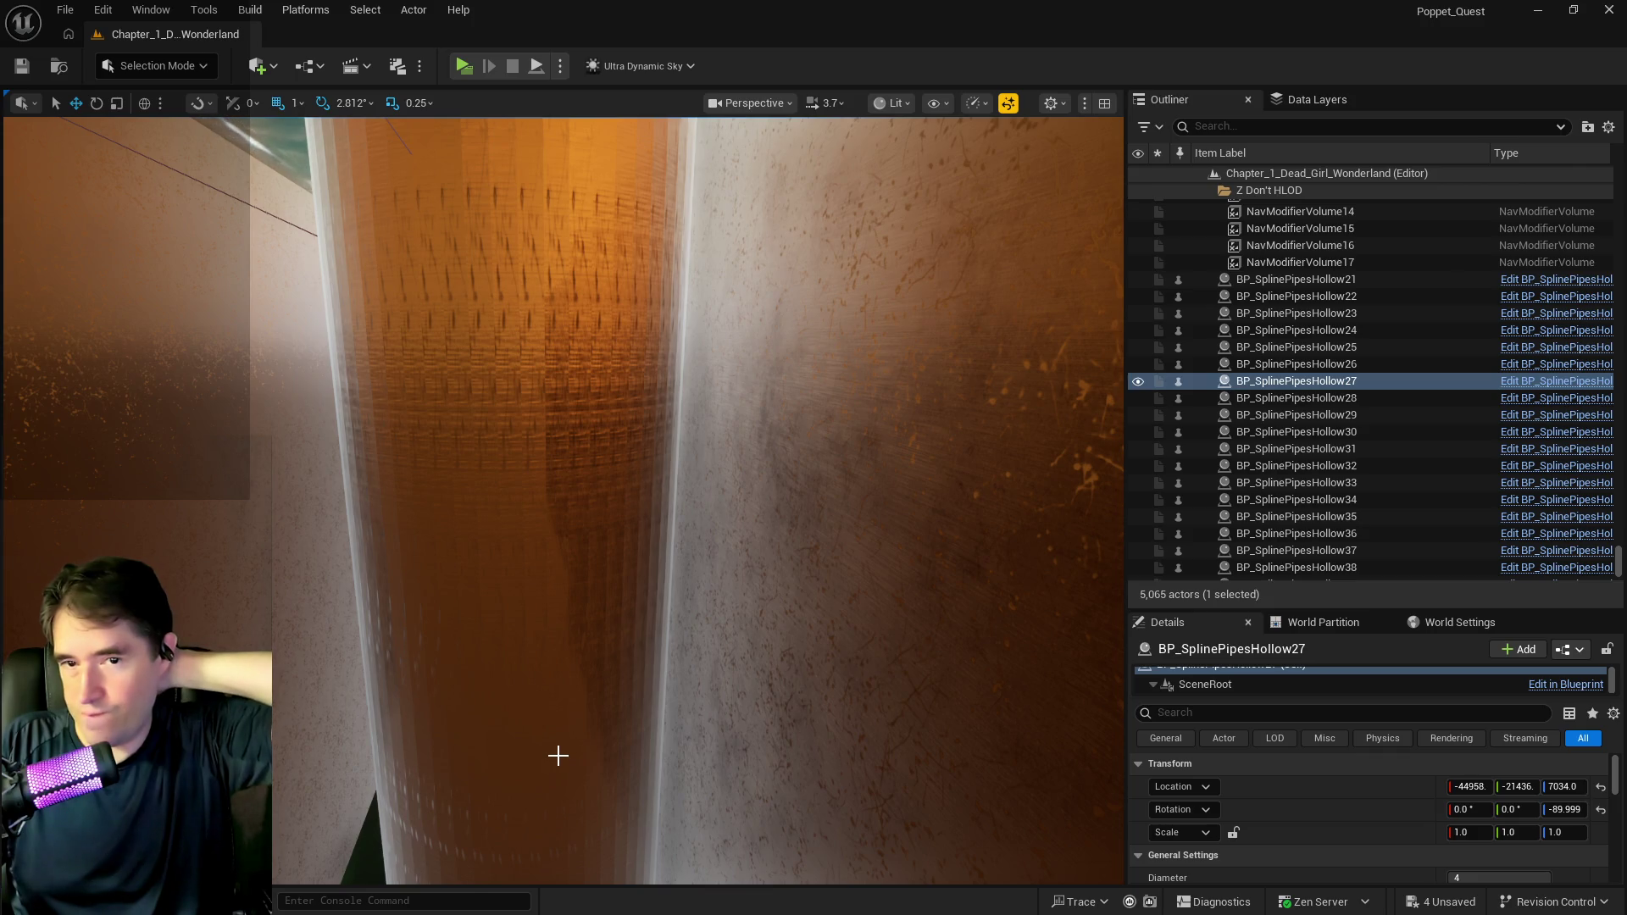
left_click_drag(570, 701, 571, 644)
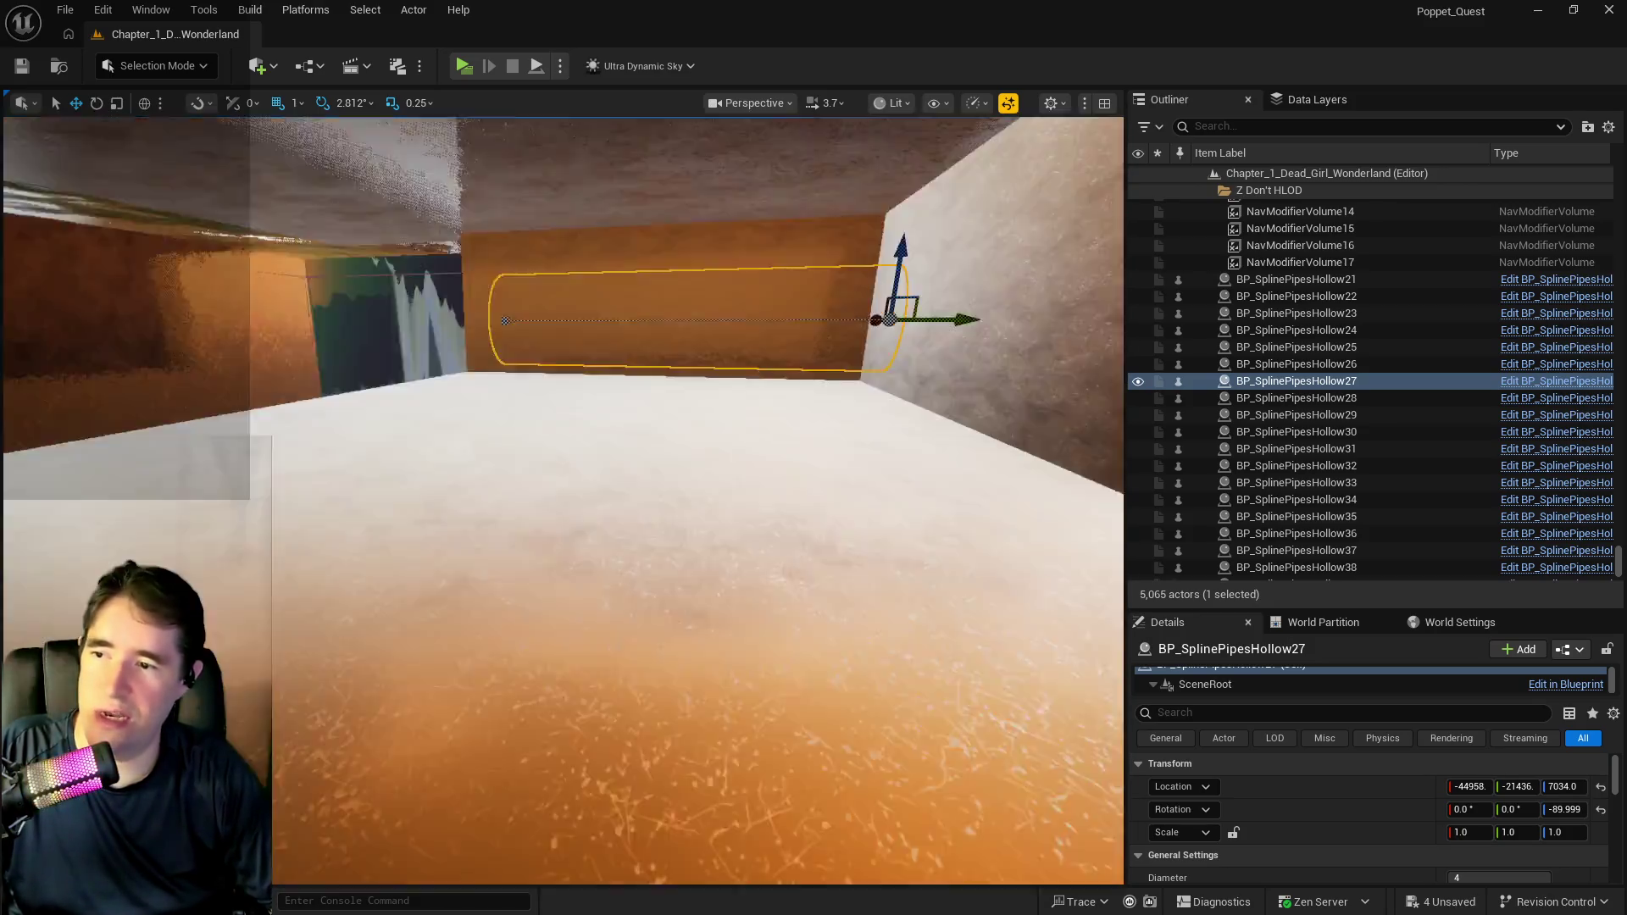
left_click_drag(571, 645, 458, 572)
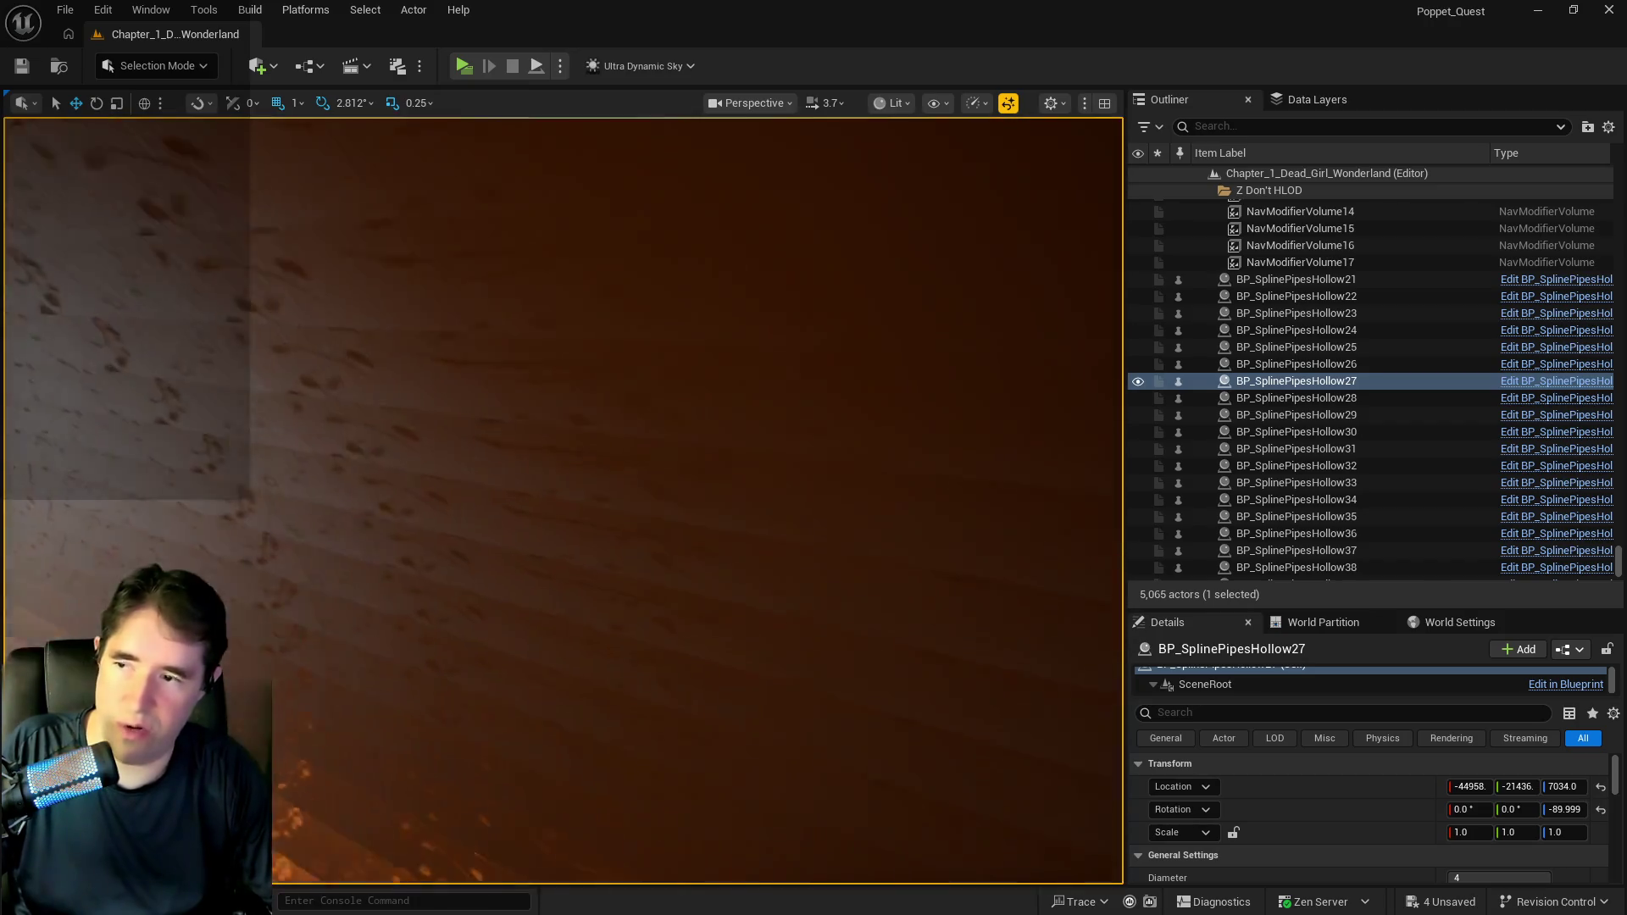
key("f")
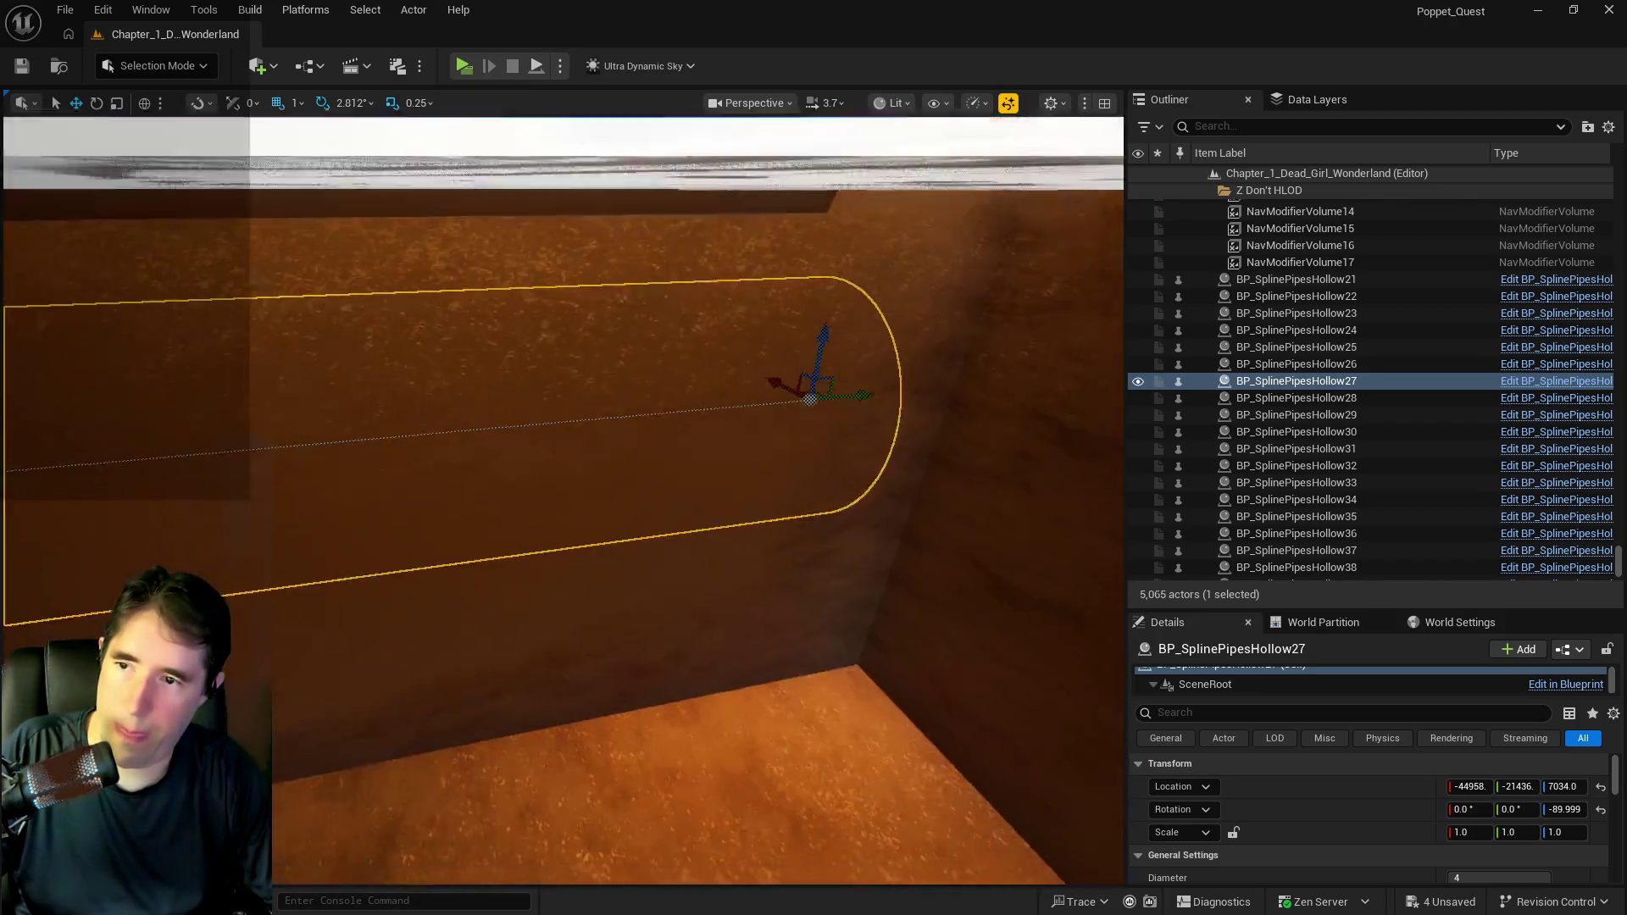
scroll(563, 500, "down", 5)
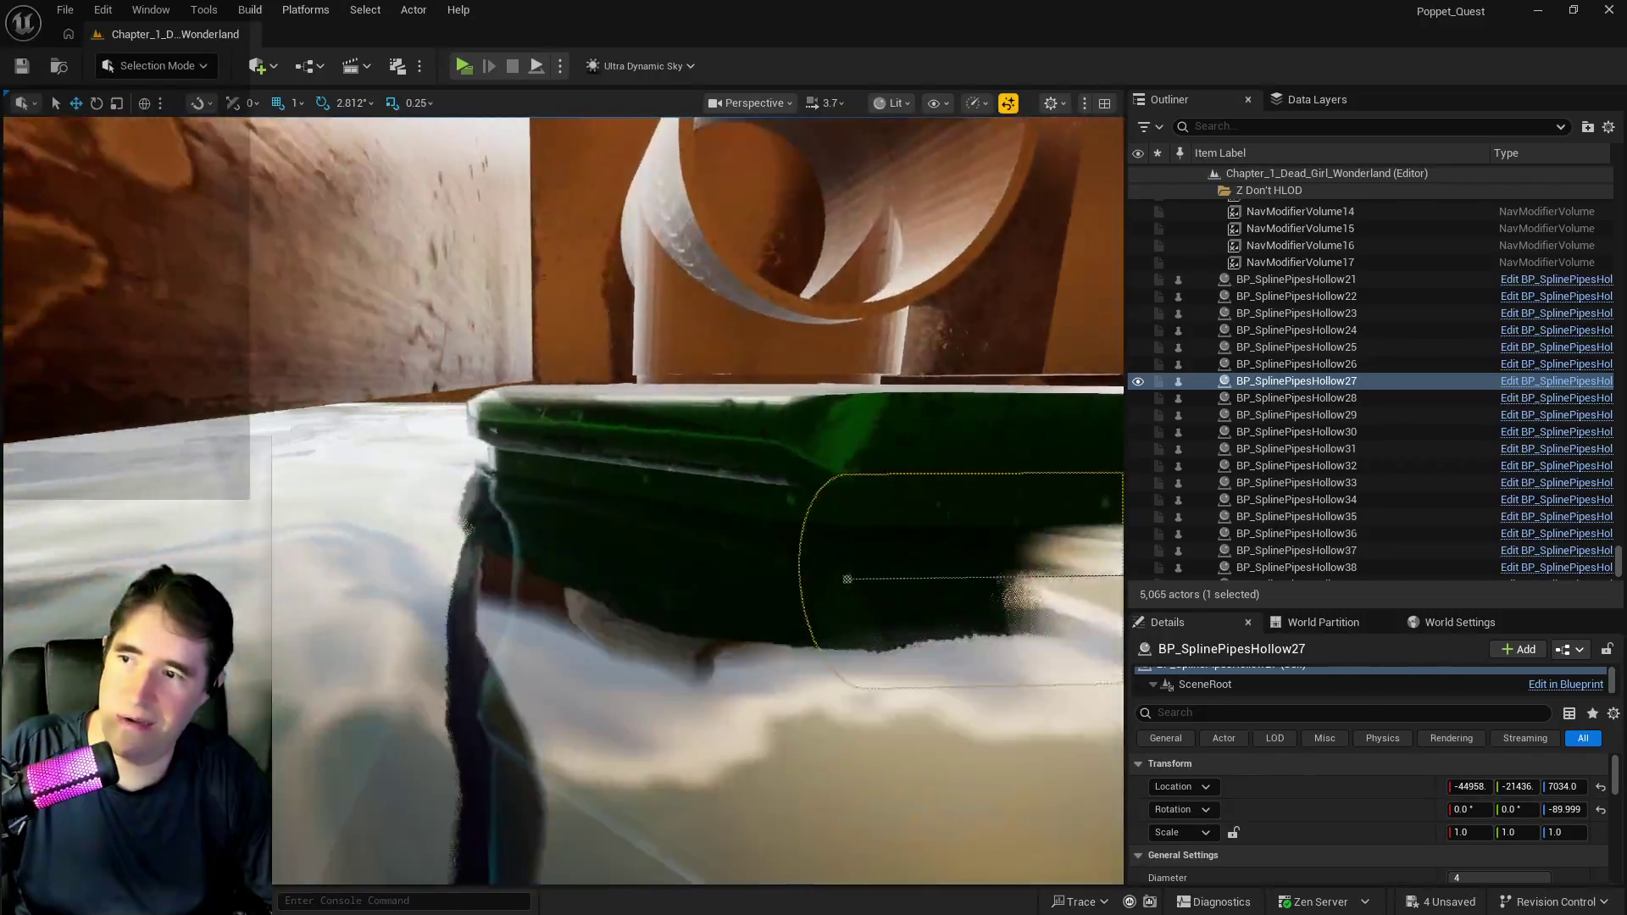
key("f")
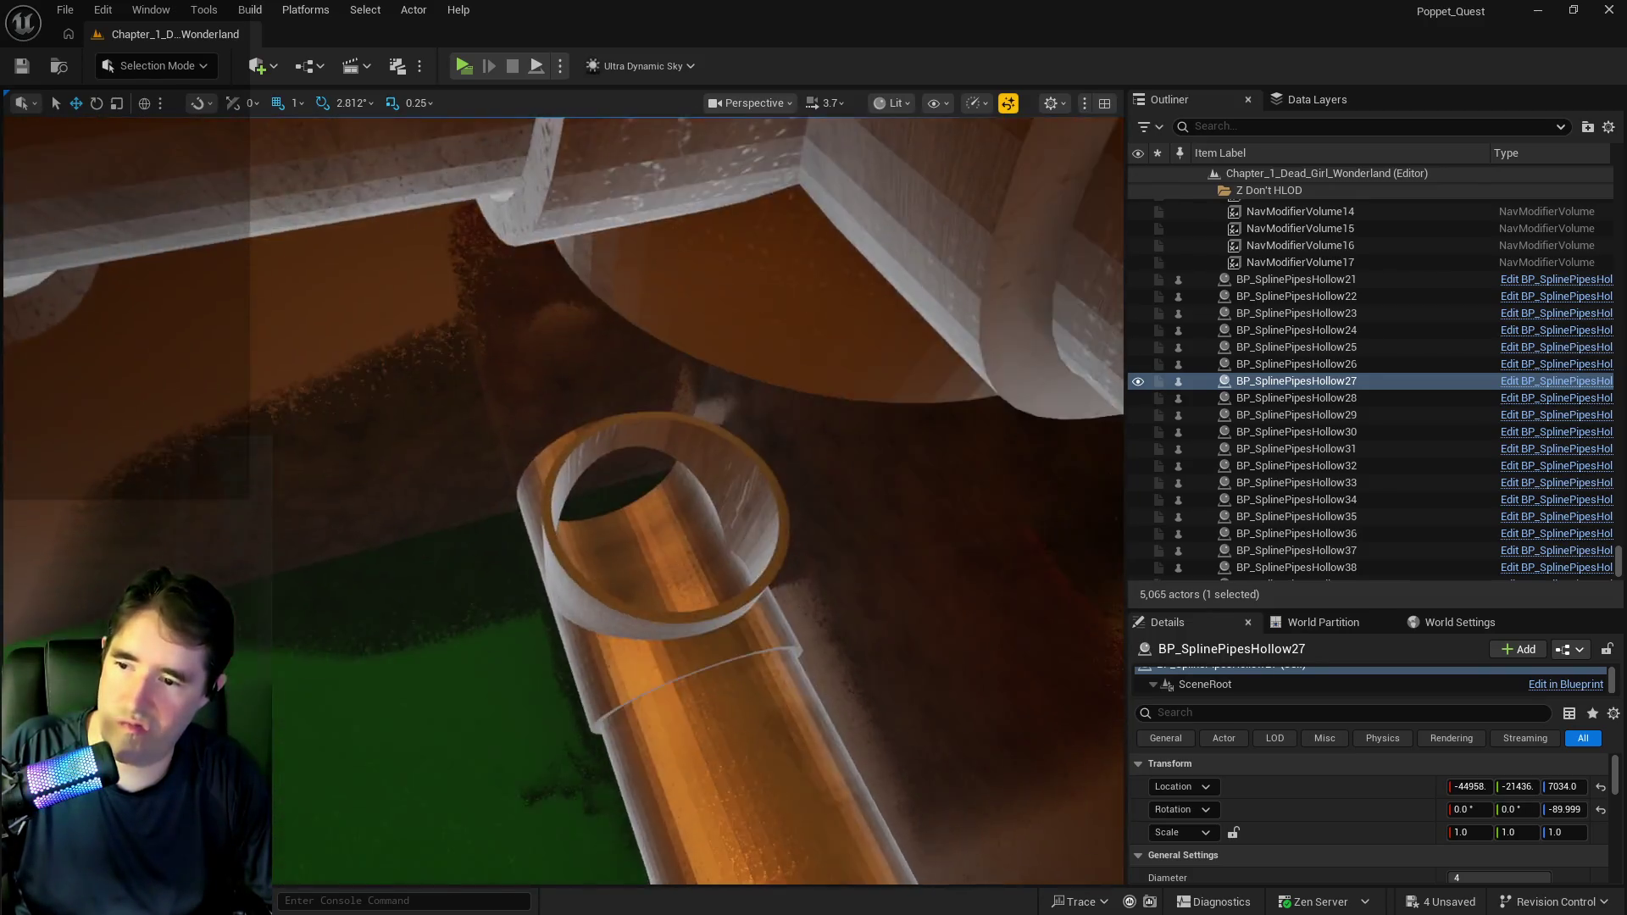
key("w")
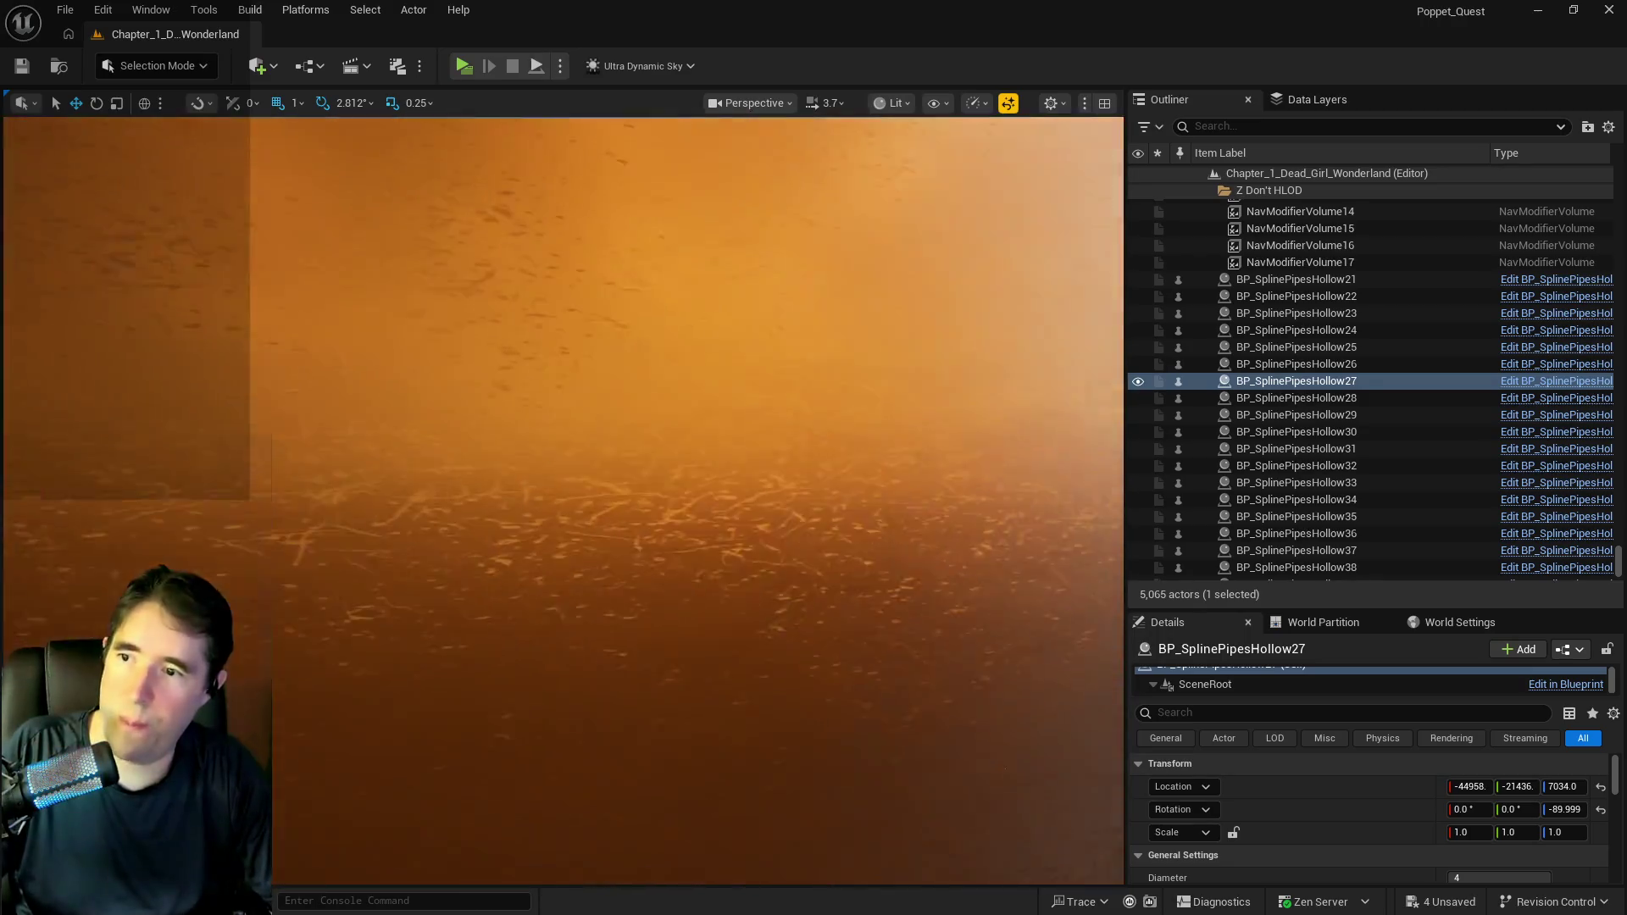
scroll(771, 485, "down", 5)
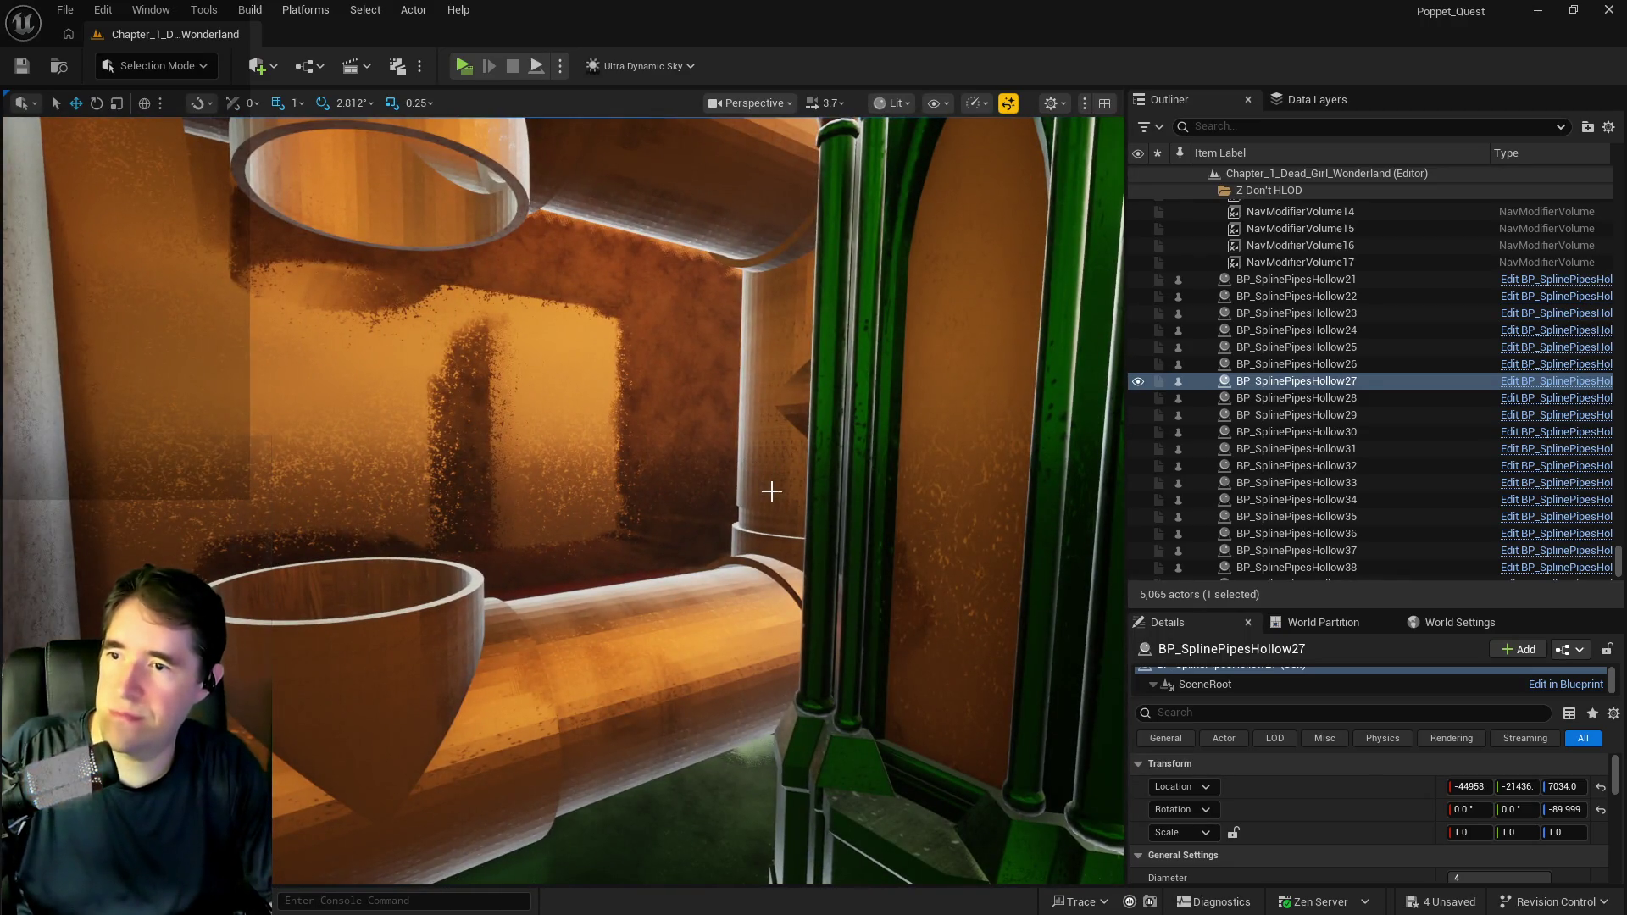
left_click(767, 531)
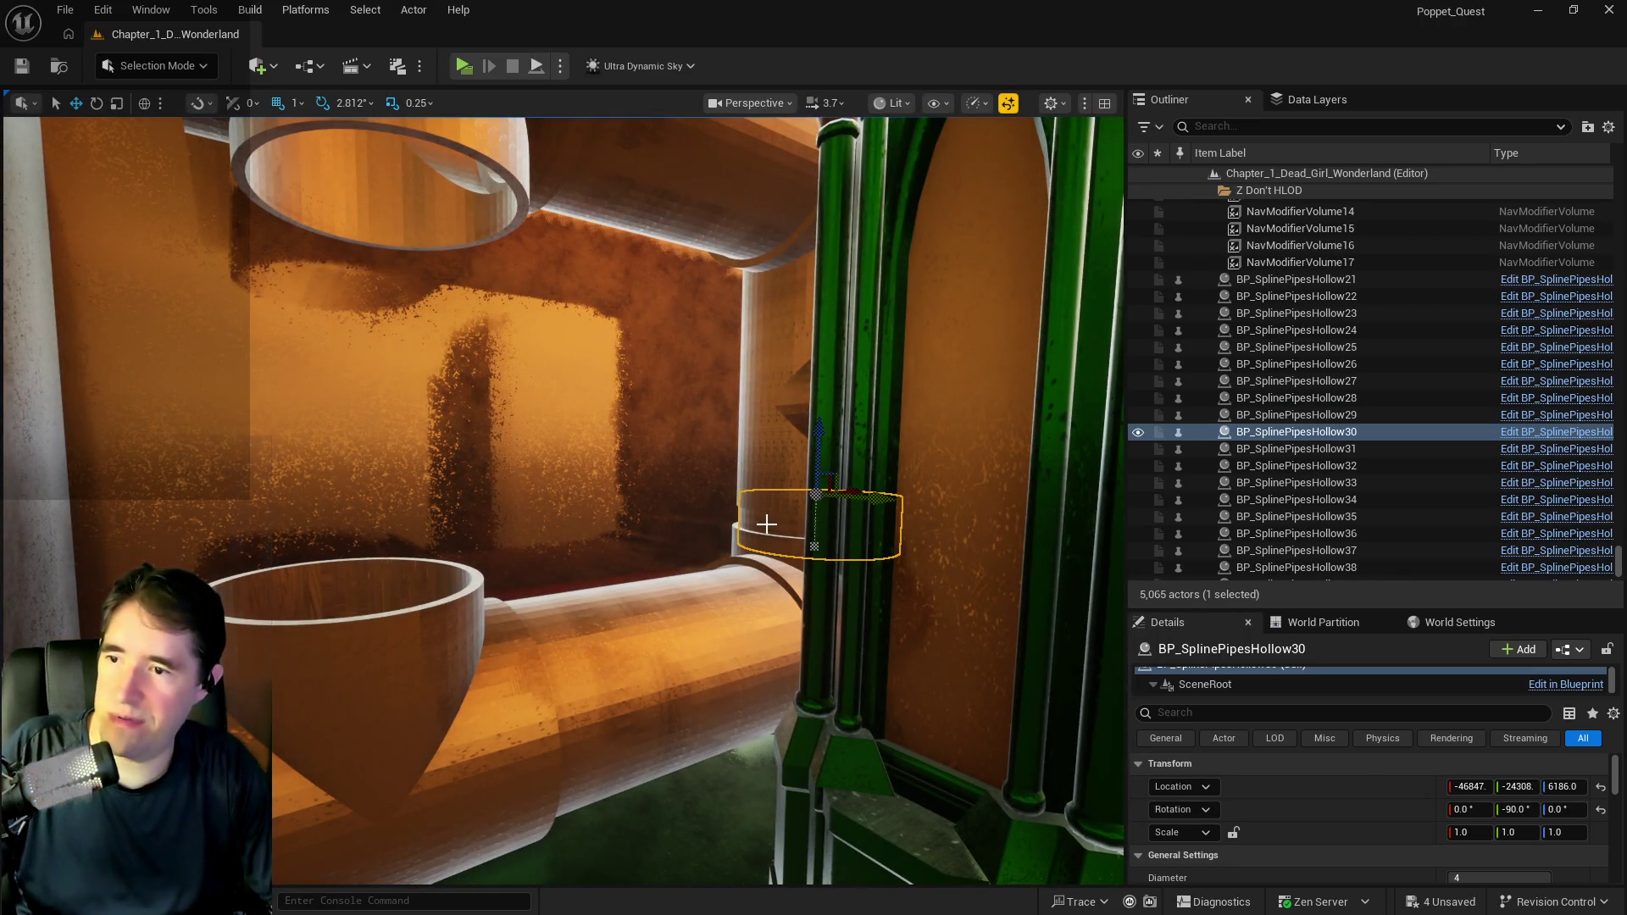
Copy the BP_SplinePipesHollow30 ring up to the upper pipe and stretch its spline down into the T-junction.
left_click(851, 491)
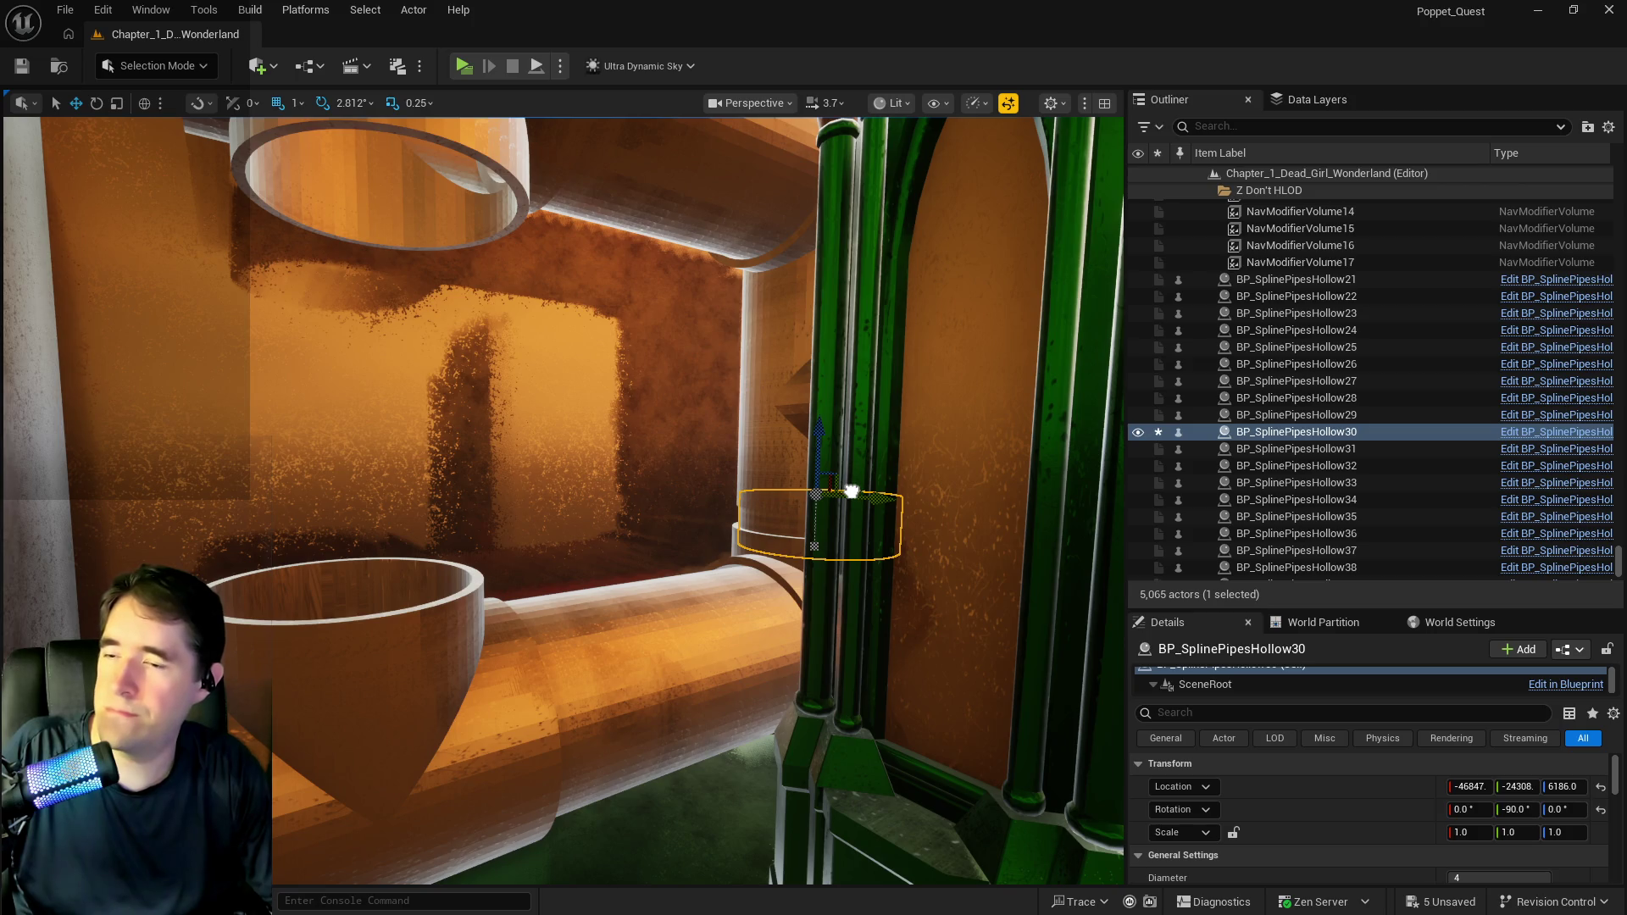
left_click_drag(851, 491, 846, 492)
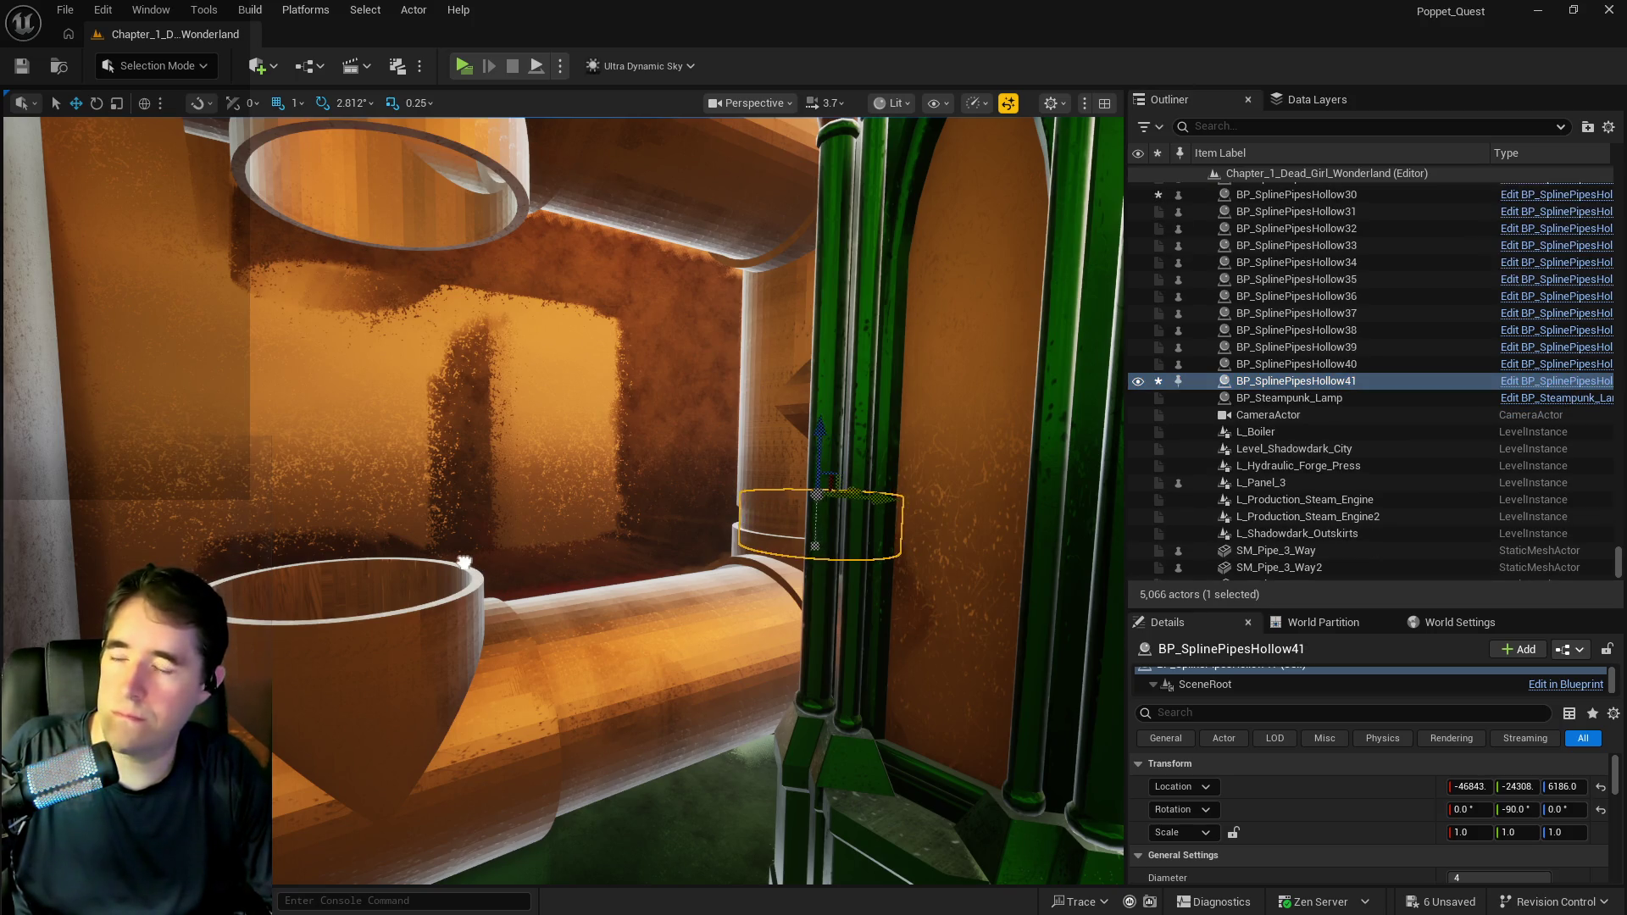
left_click_drag(465, 562, 364, 570)
mouse_move(702, 497)
left_mouse_down()
mouse_move(378, 563)
mouse_move(434, 562)
left_mouse_up()
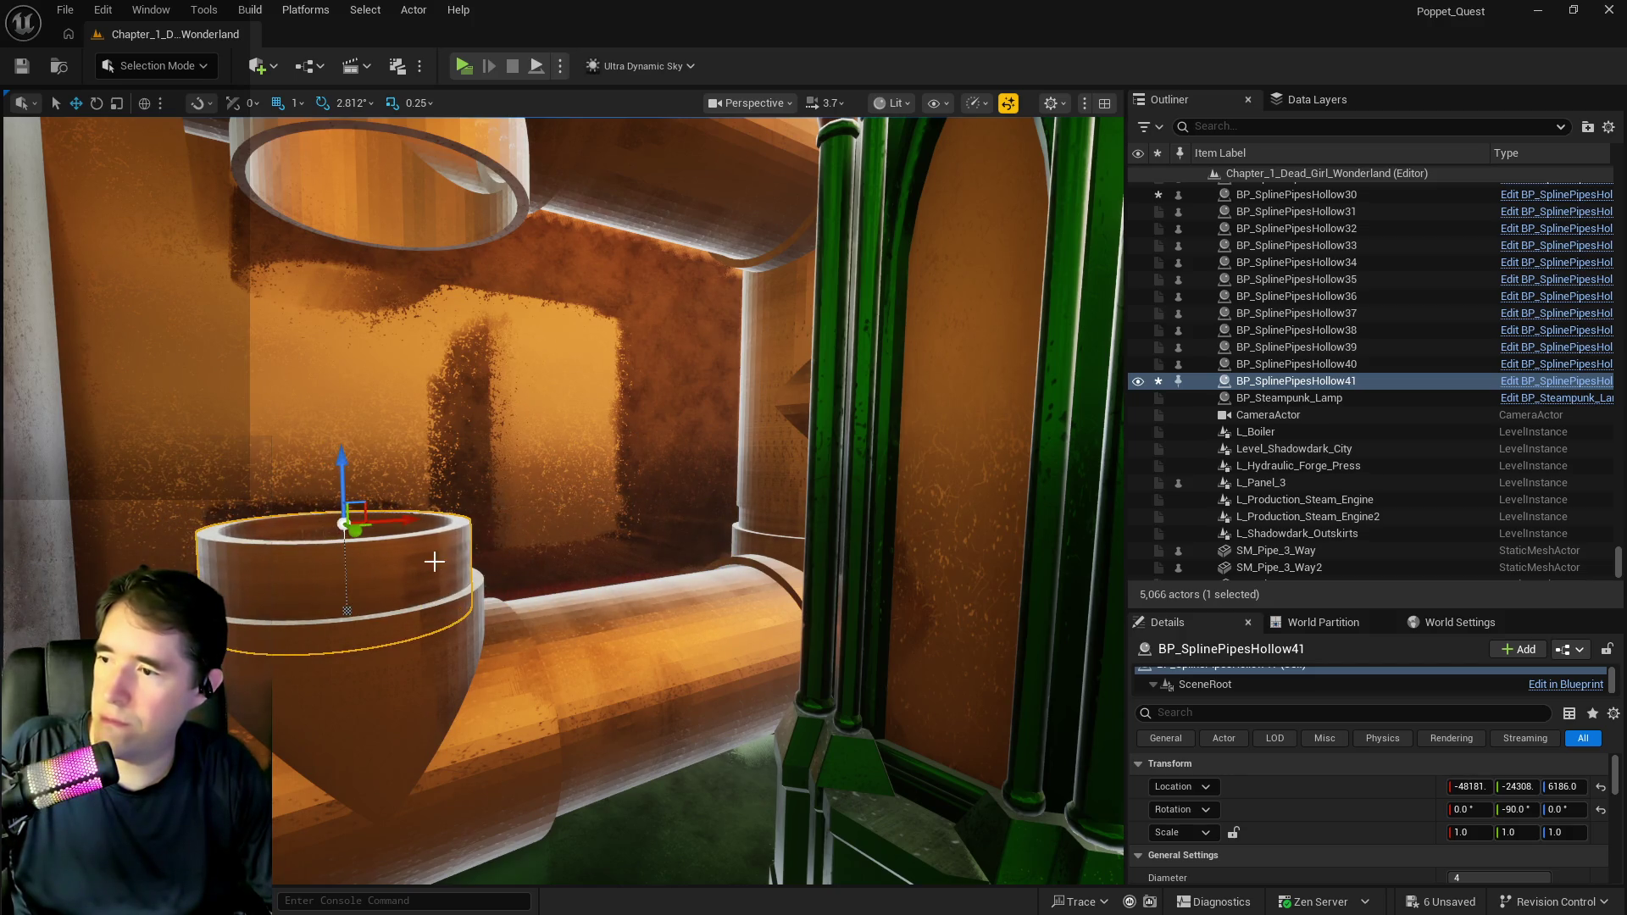
mouse_move(343, 479)
left_mouse_down()
mouse_move(321, 197)
mouse_move(335, 163)
left_mouse_up()
mouse_move(594, 424)
left_mouse_down()
mouse_move(594, 729)
mouse_move(480, 334)
left_mouse_up()
left_click_drag(710, 234, 758, 230)
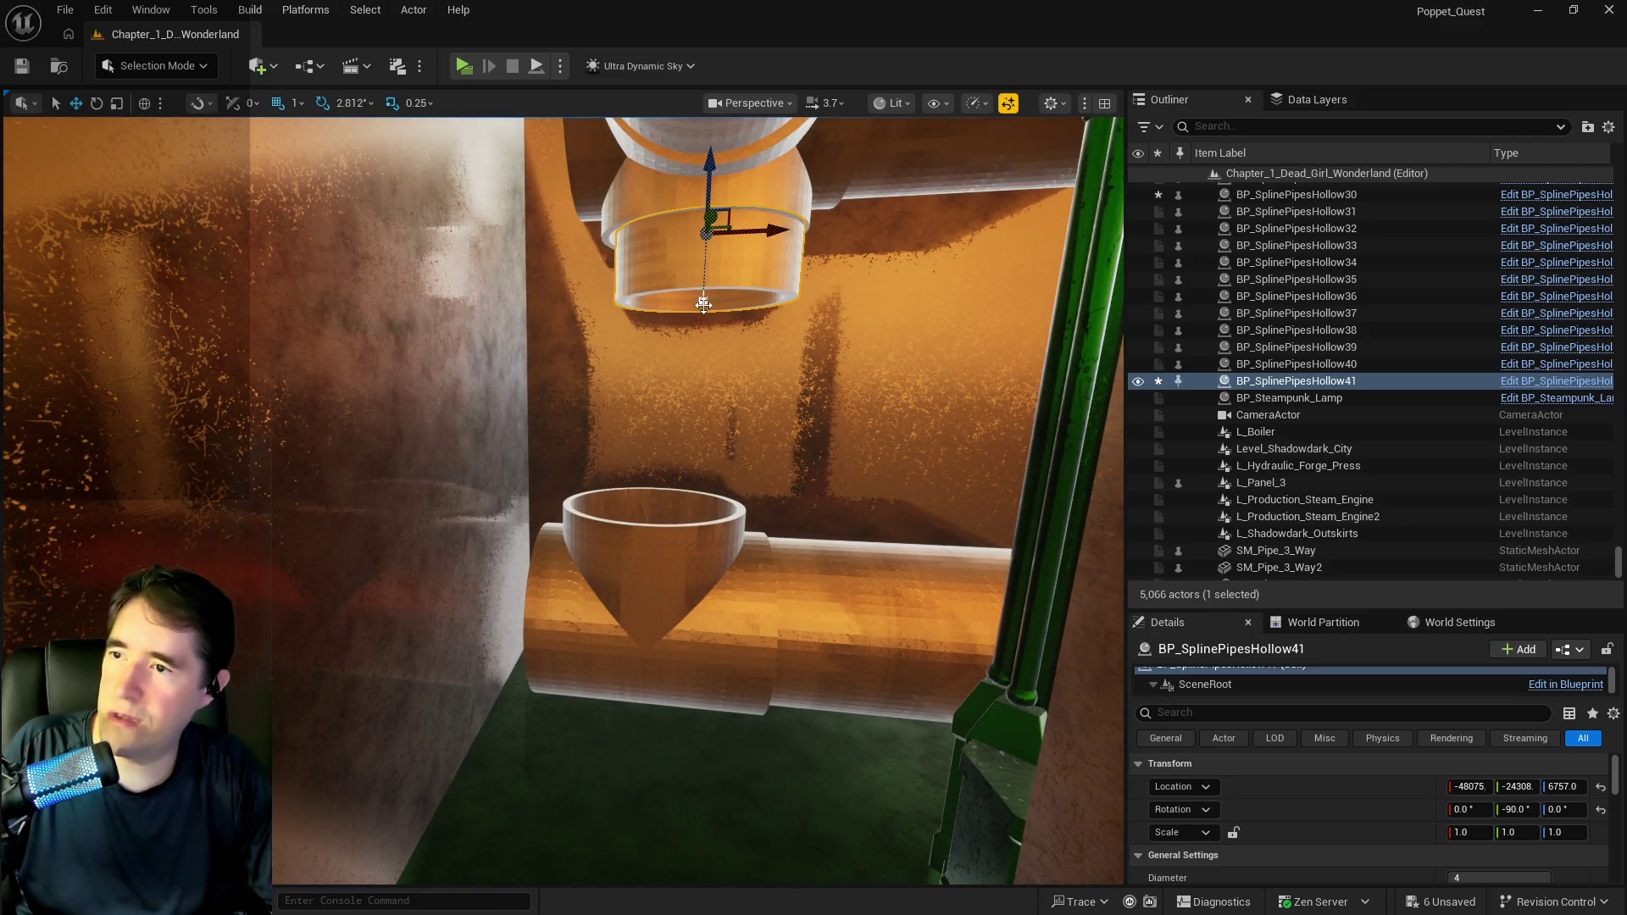
left_click(704, 303)
mouse_move(704, 303)
left_mouse_down()
mouse_move(704, 356)
mouse_move(790, 422)
mouse_move(789, 601)
left_mouse_up()
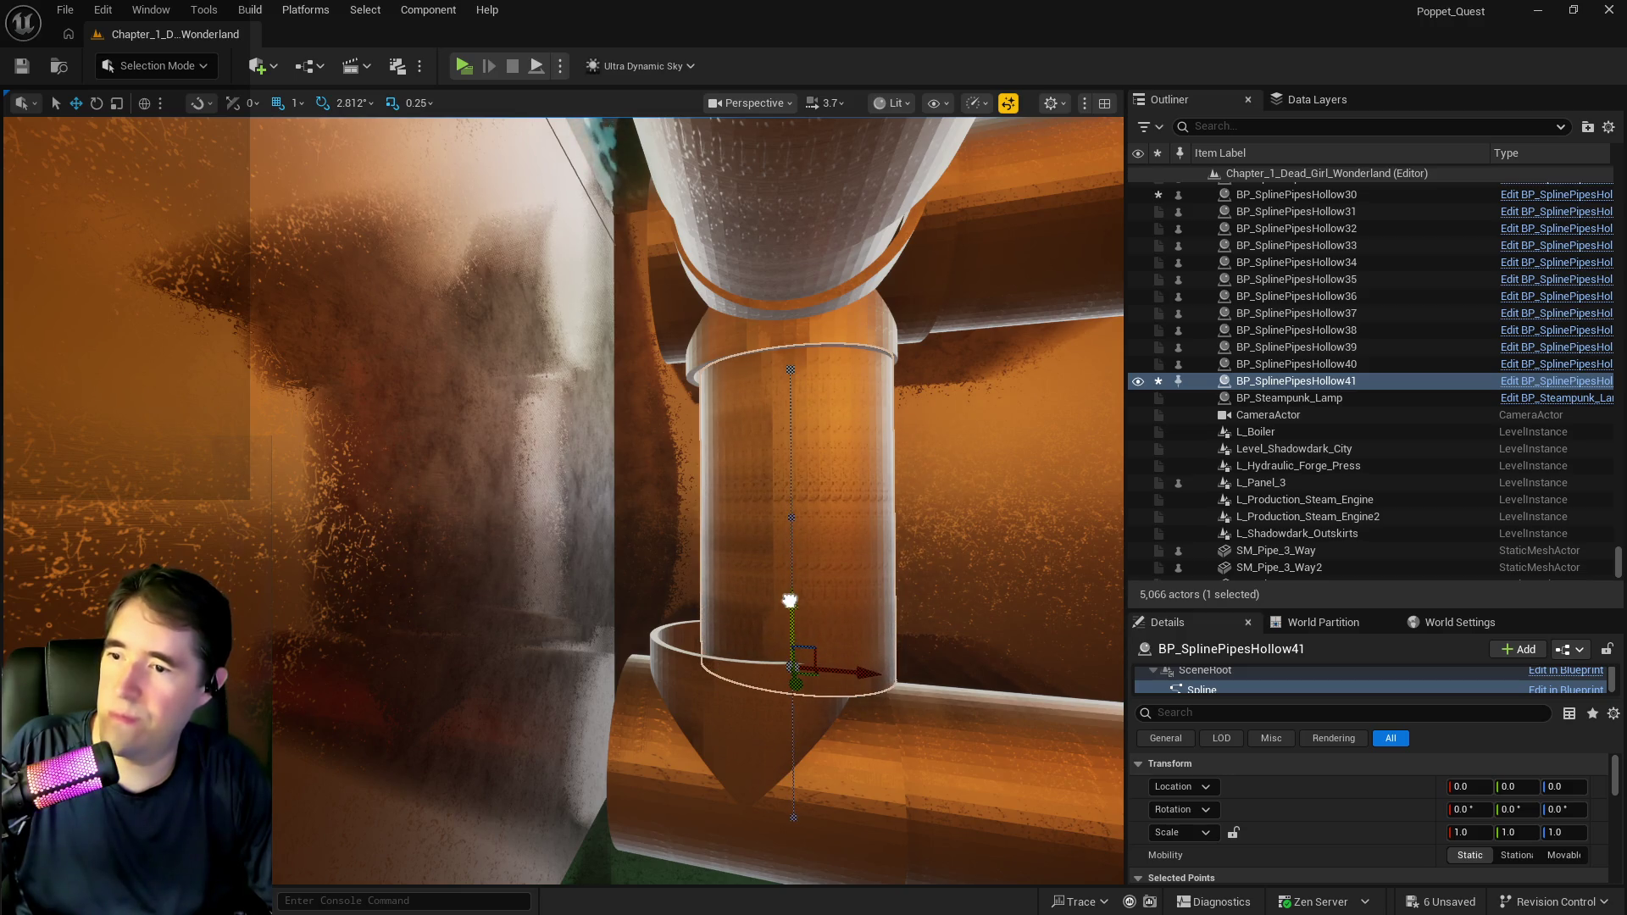
Shorten BP_SplinePipesHollow31 to meet the T-junction and shift SM_Pipe_3_Way26 along it.
left_click(937, 723)
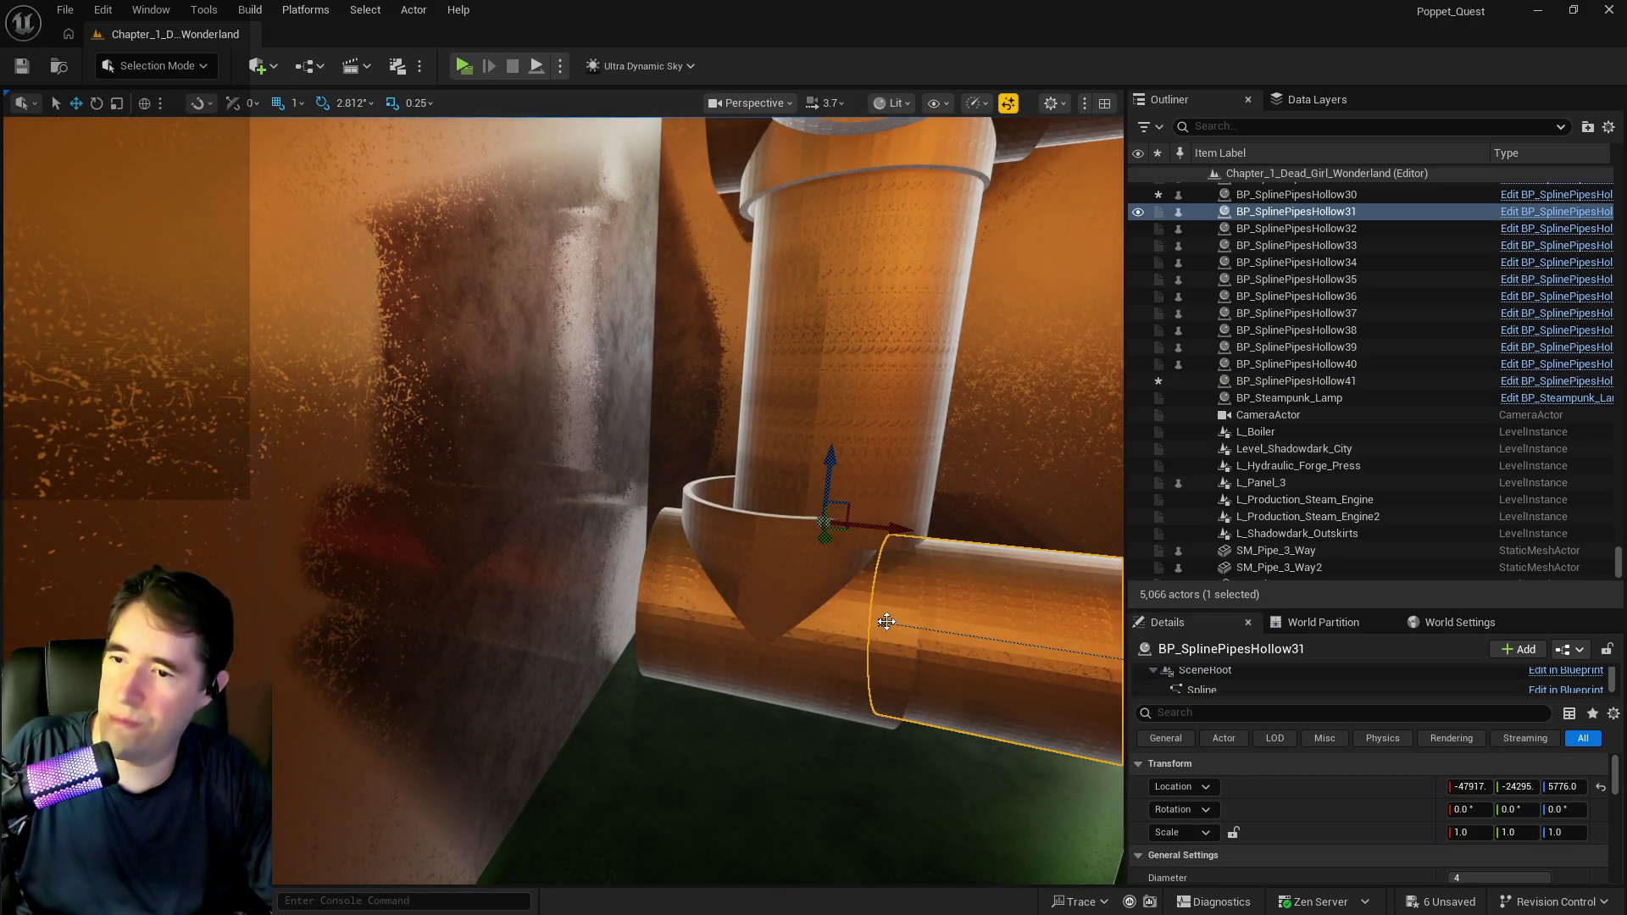
left_click(887, 621)
left_click_drag(887, 623, 962, 631)
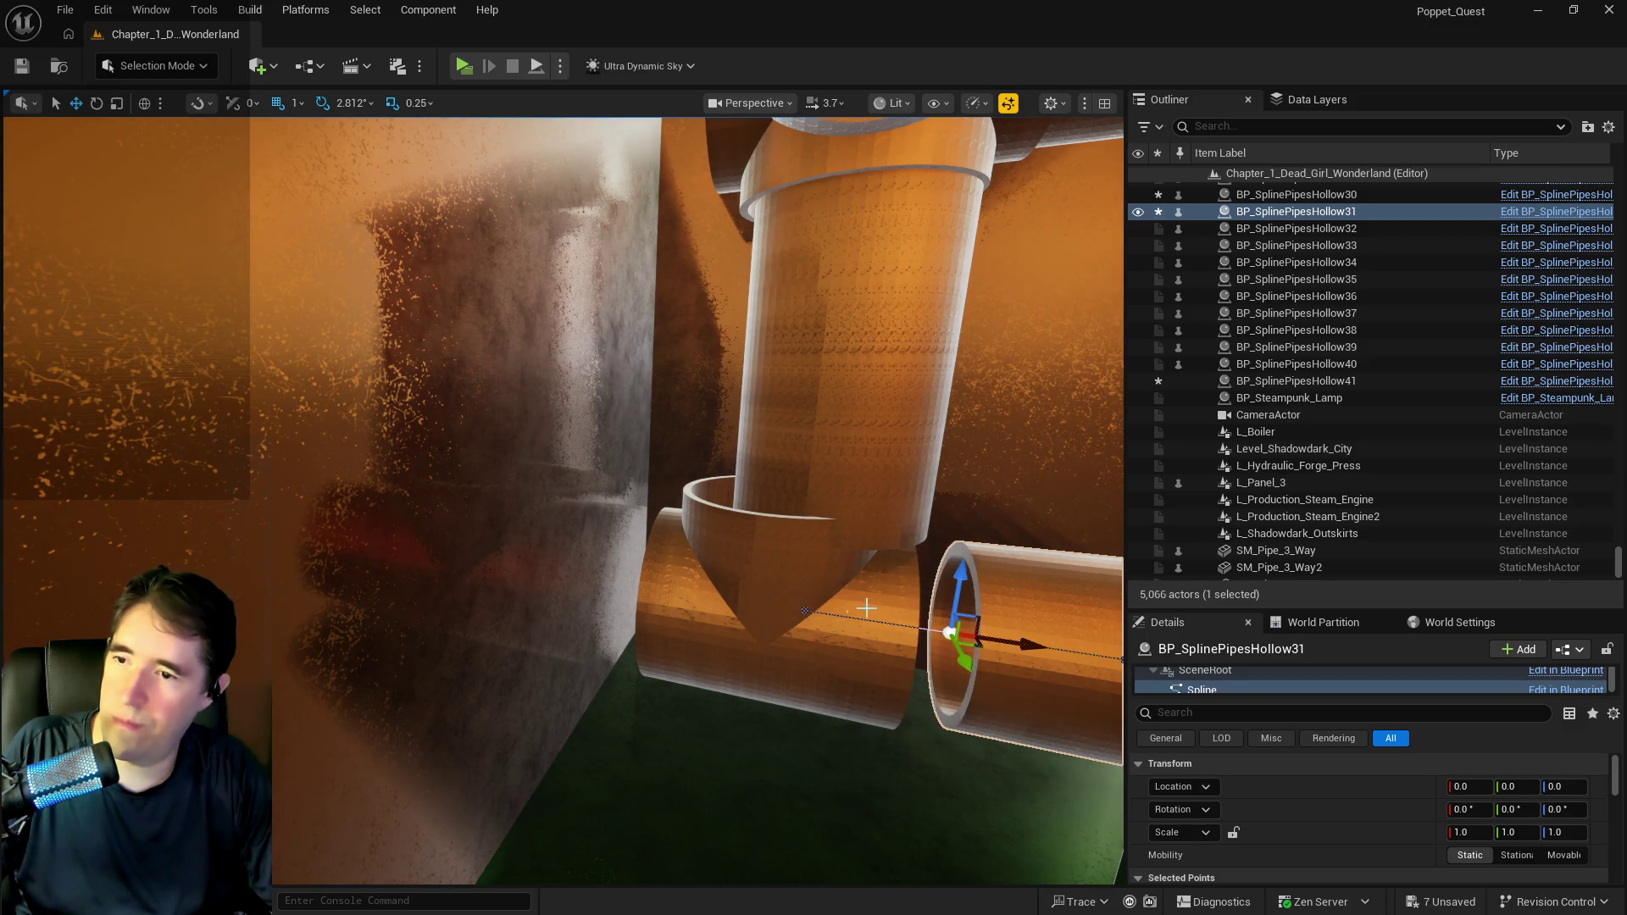
left_click(884, 612)
left_click_drag(835, 607, 877, 625)
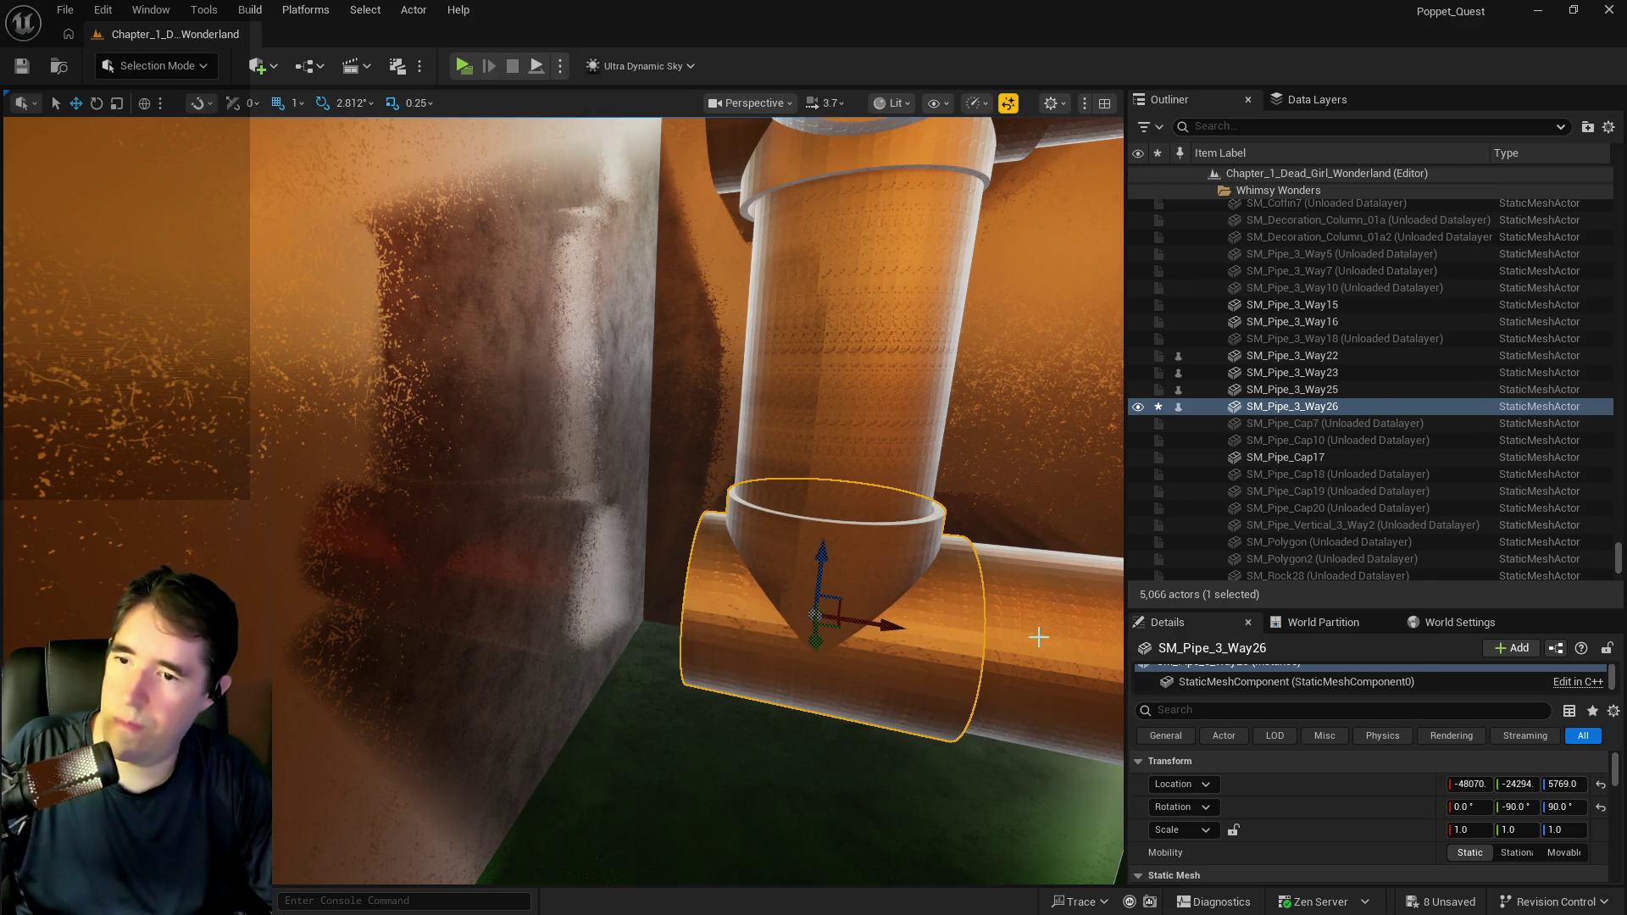
Reselect the horizontal pipe and inspect its spline points from the side.
left_click(1021, 636)
key("f")
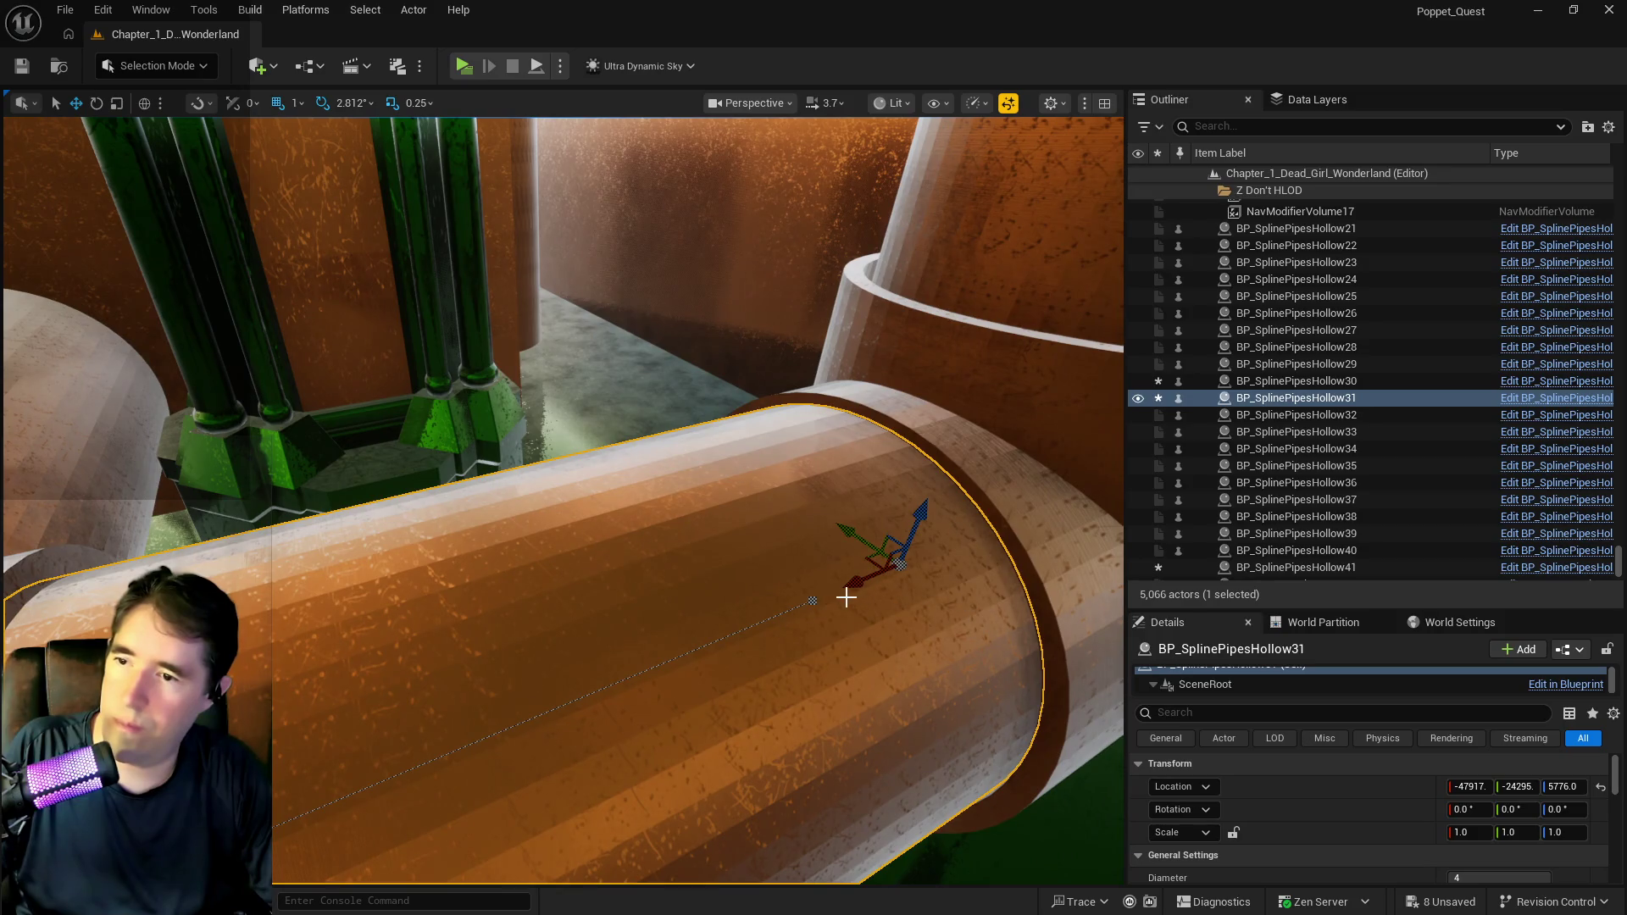
left_click_drag(846, 593, 835, 517)
left_click_drag(744, 601, 745, 600)
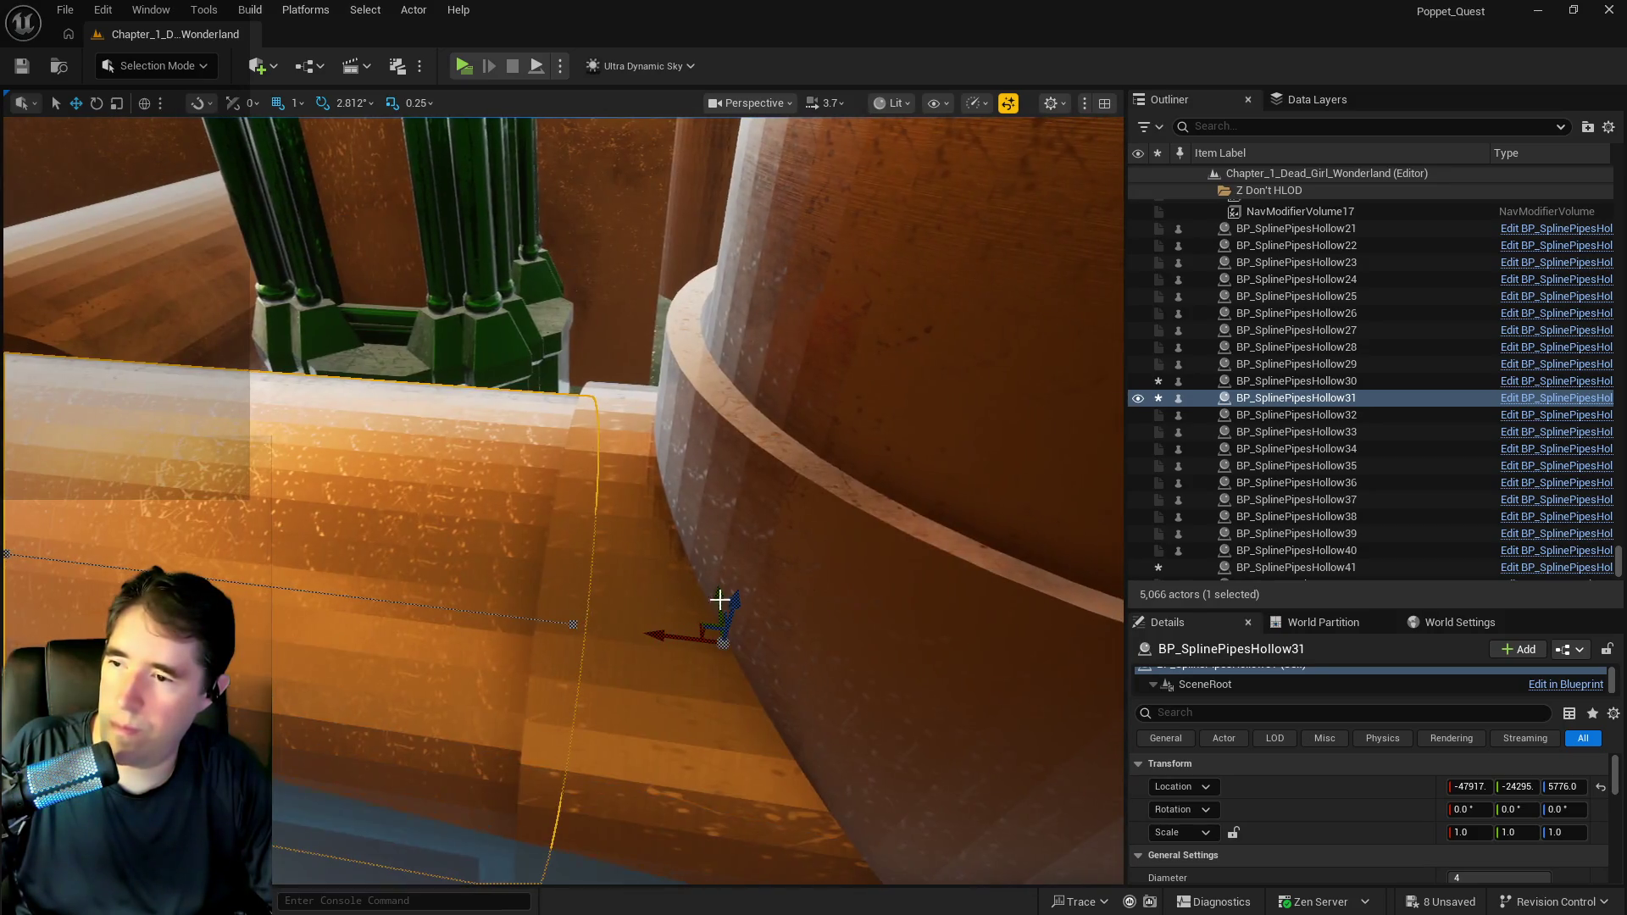
left_click(578, 623)
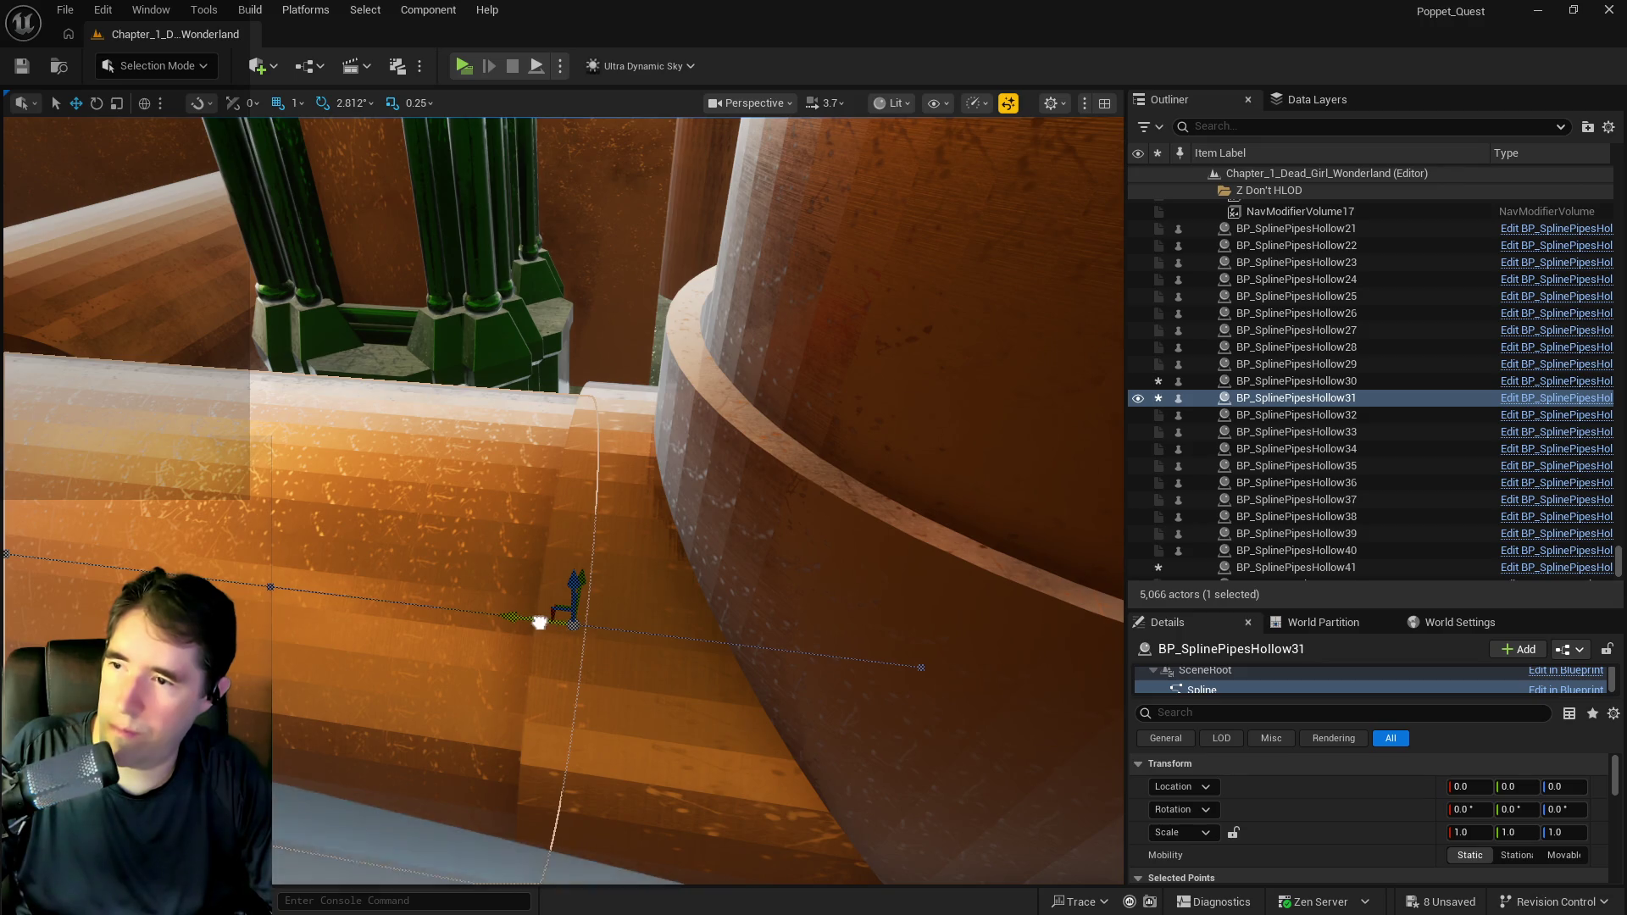
left_click_drag(551, 626, 610, 633)
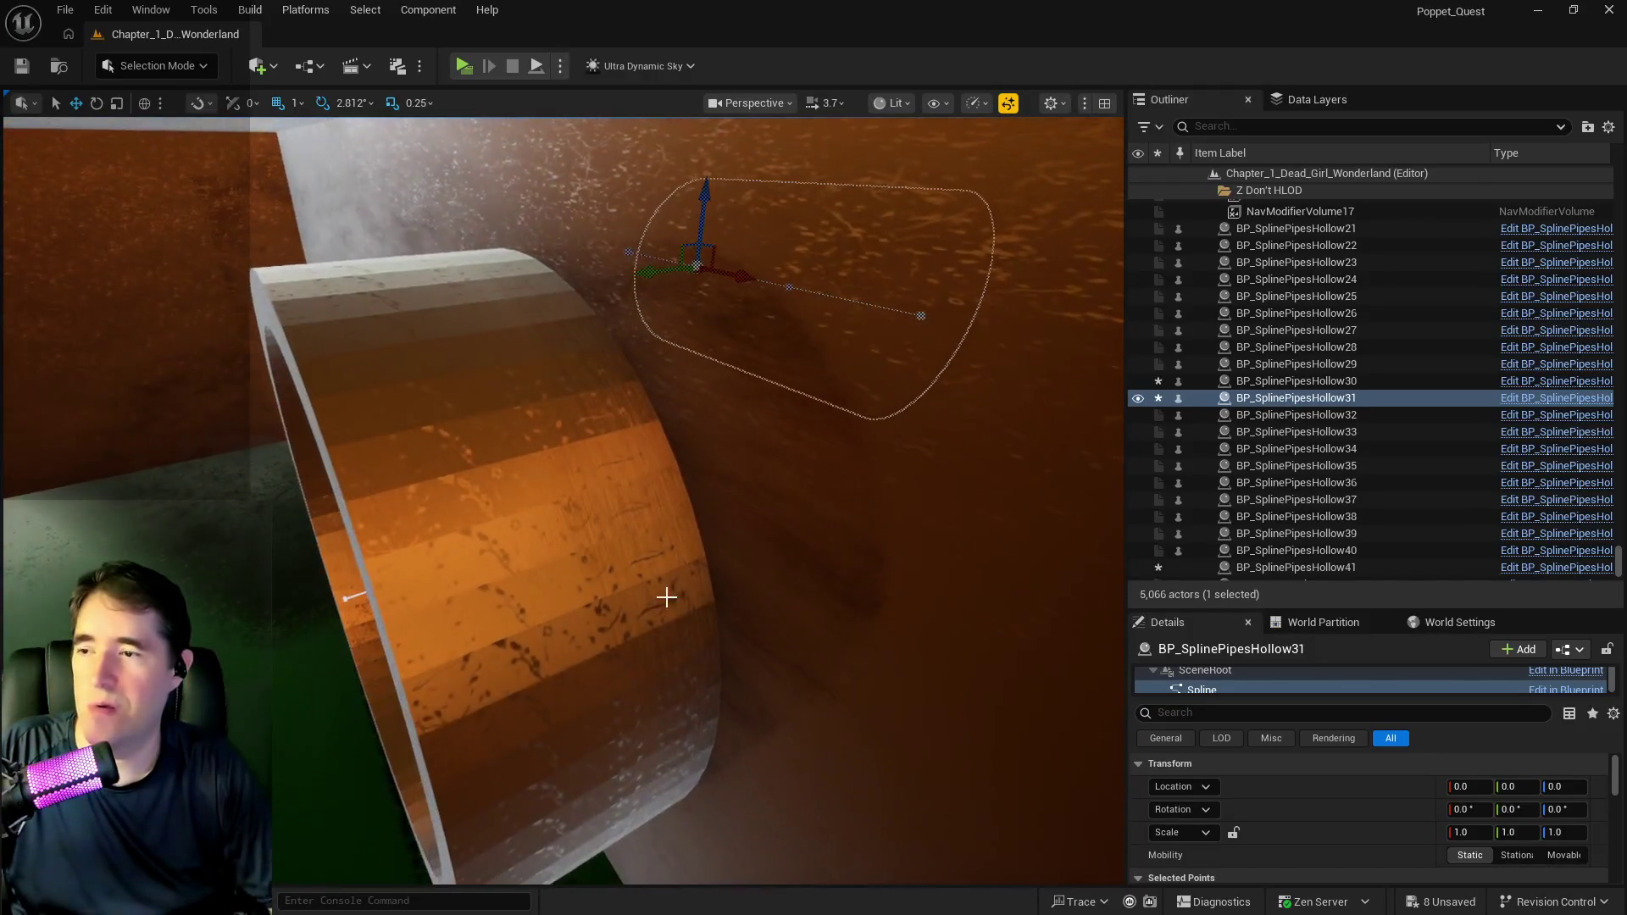
Drag BP_SplinePipesHollow40's end point further out, then fly through to check the pipe run.
left_click(474, 669)
left_click(349, 599)
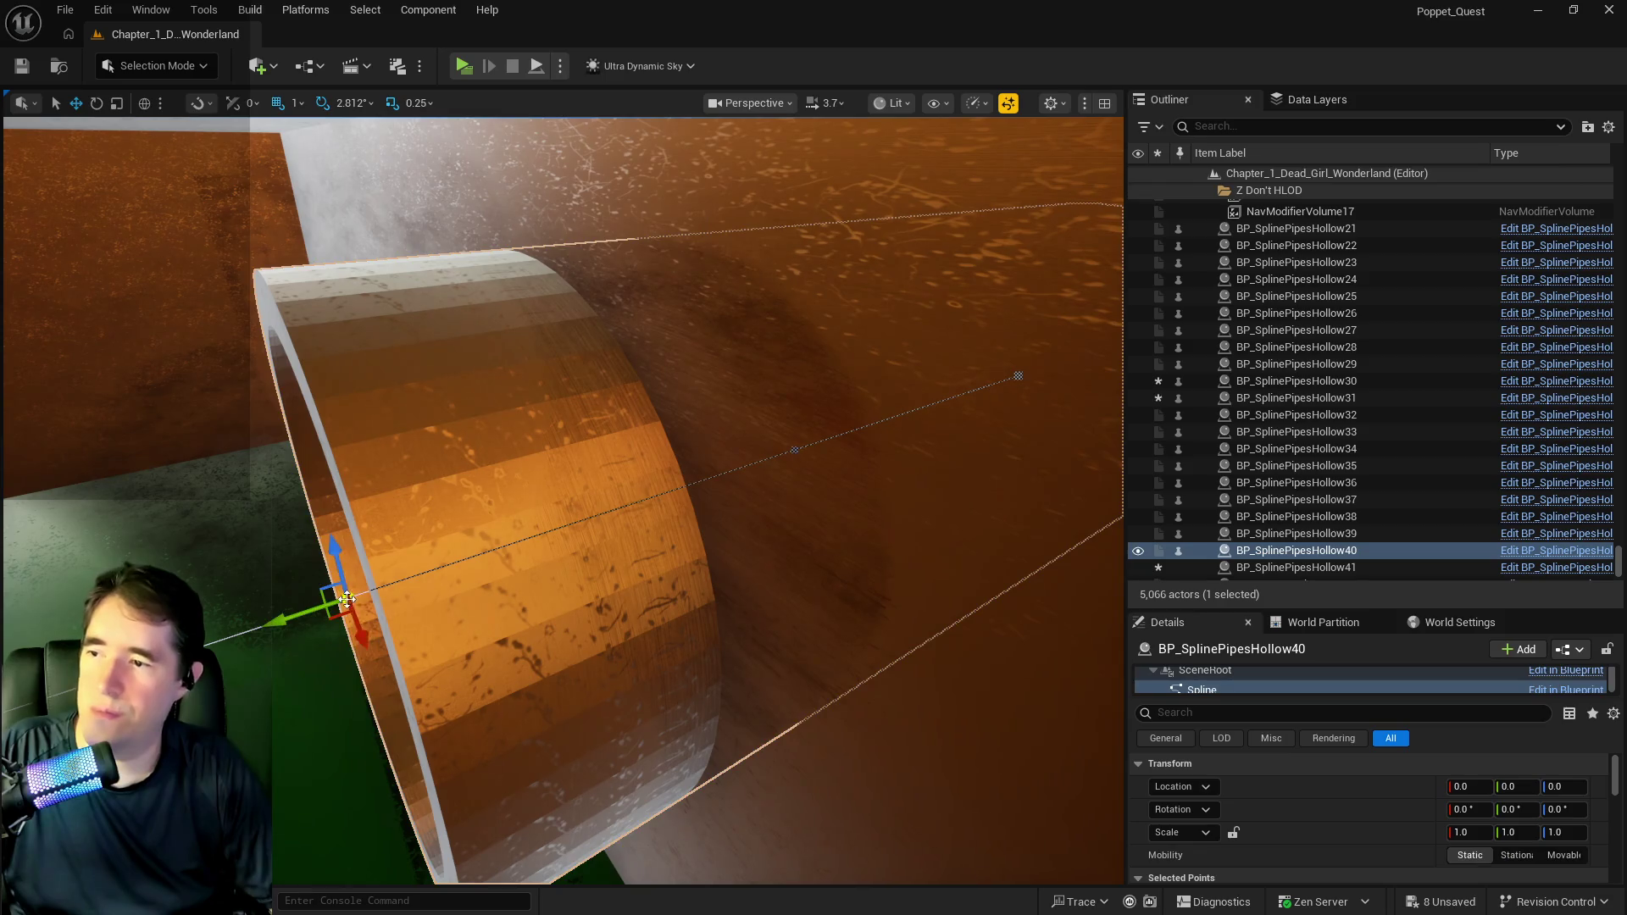
left_click_drag(301, 614, 474, 592)
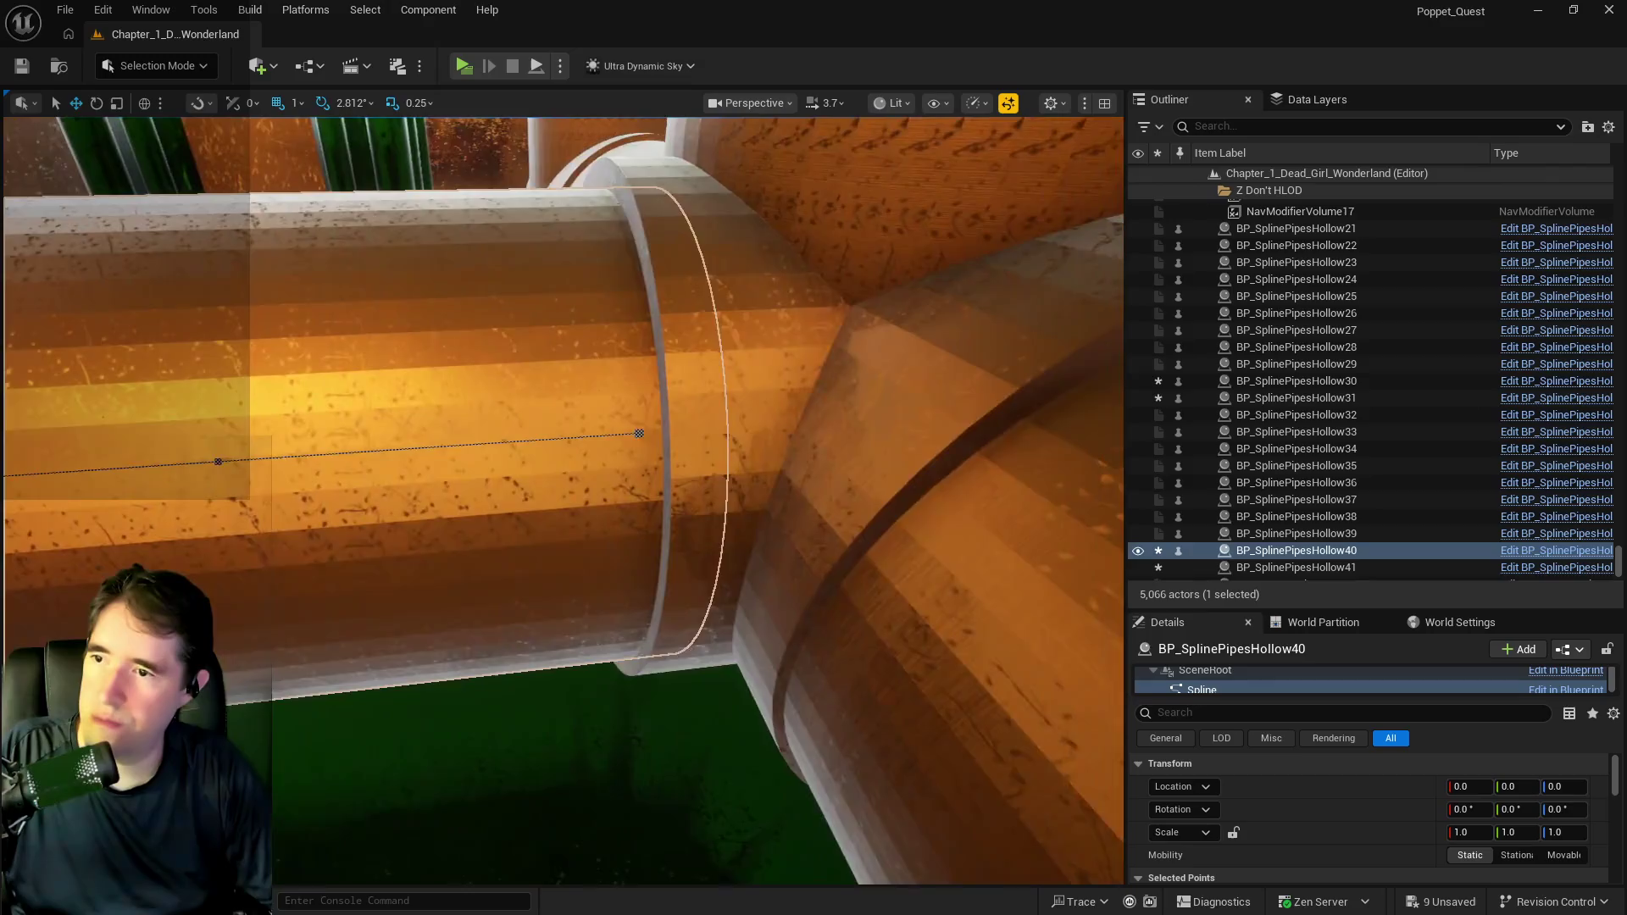
key("w")
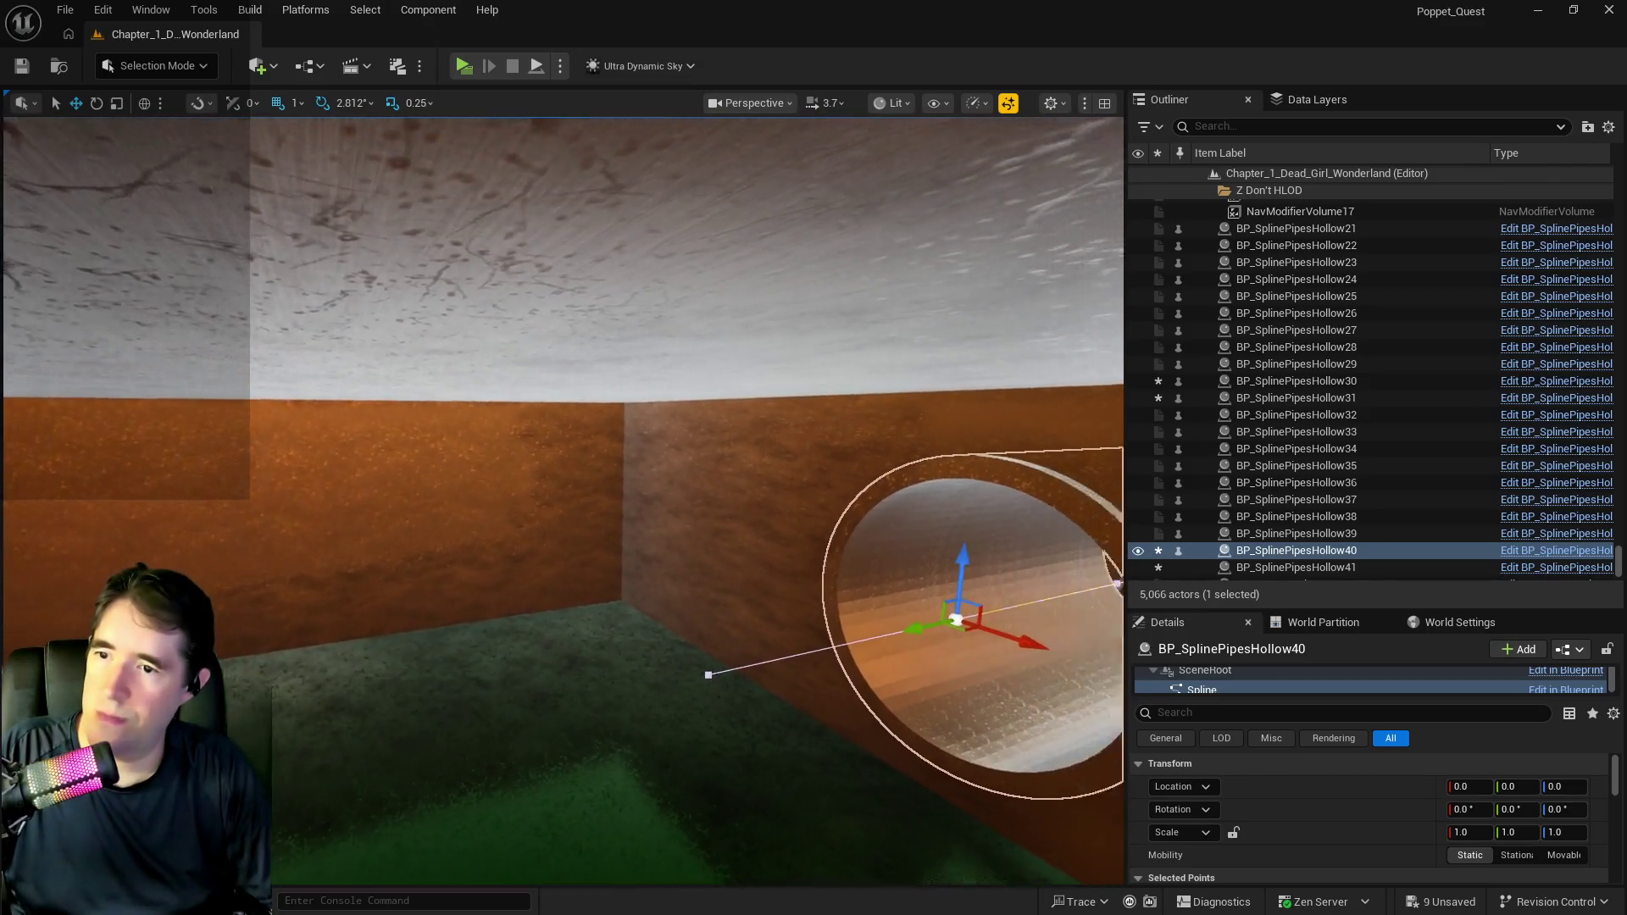
key("w")
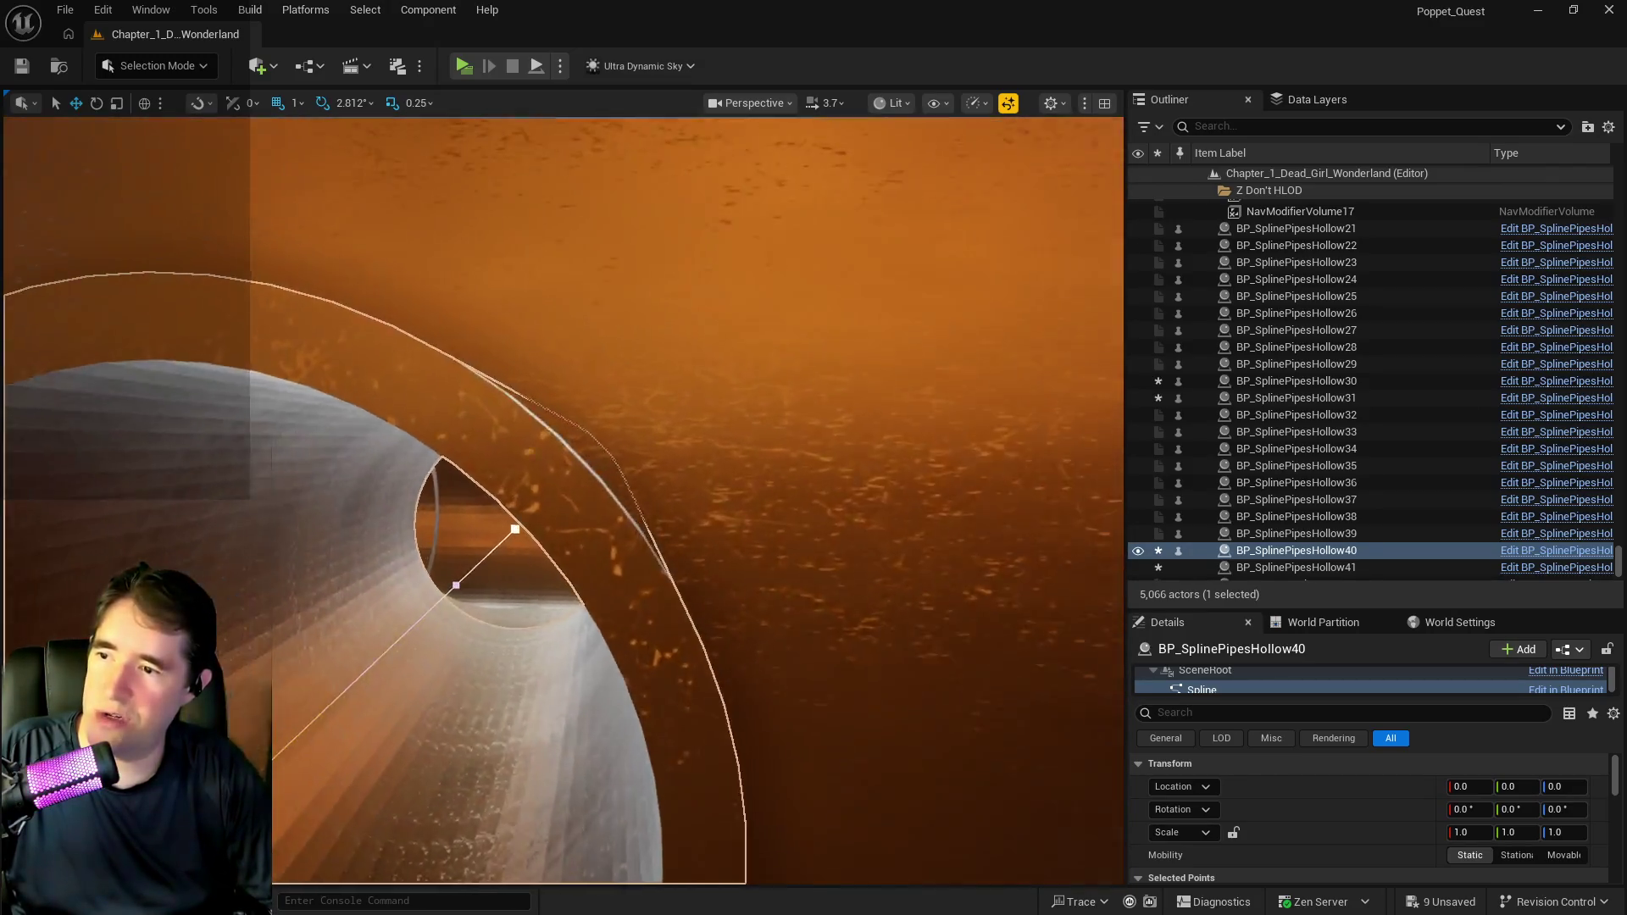
key("s")
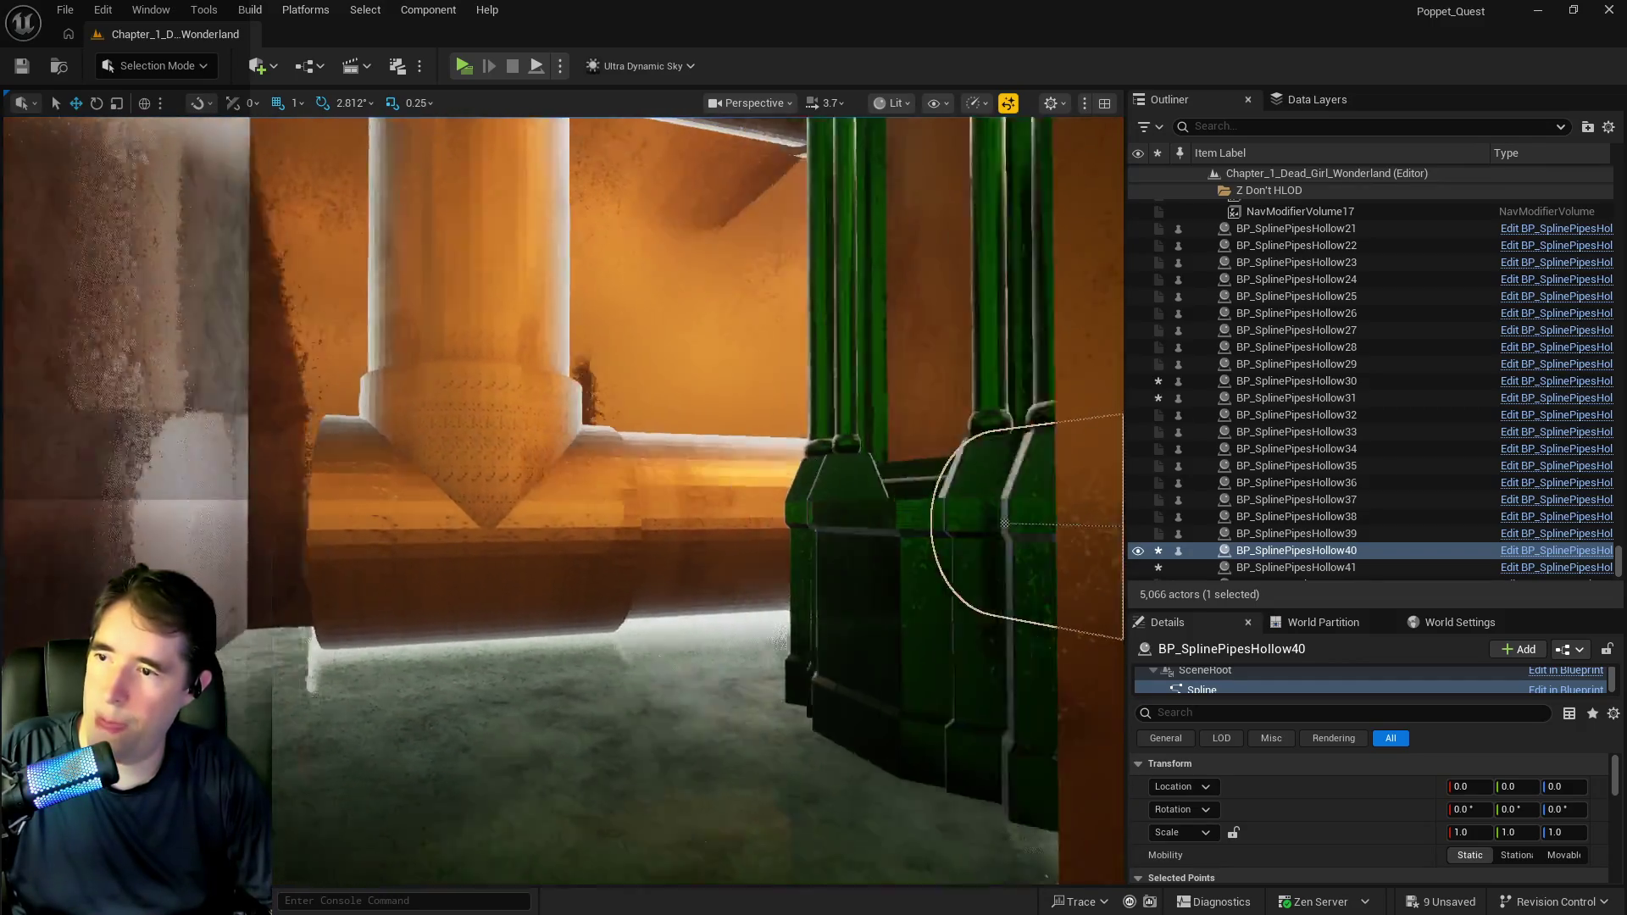
key("s")
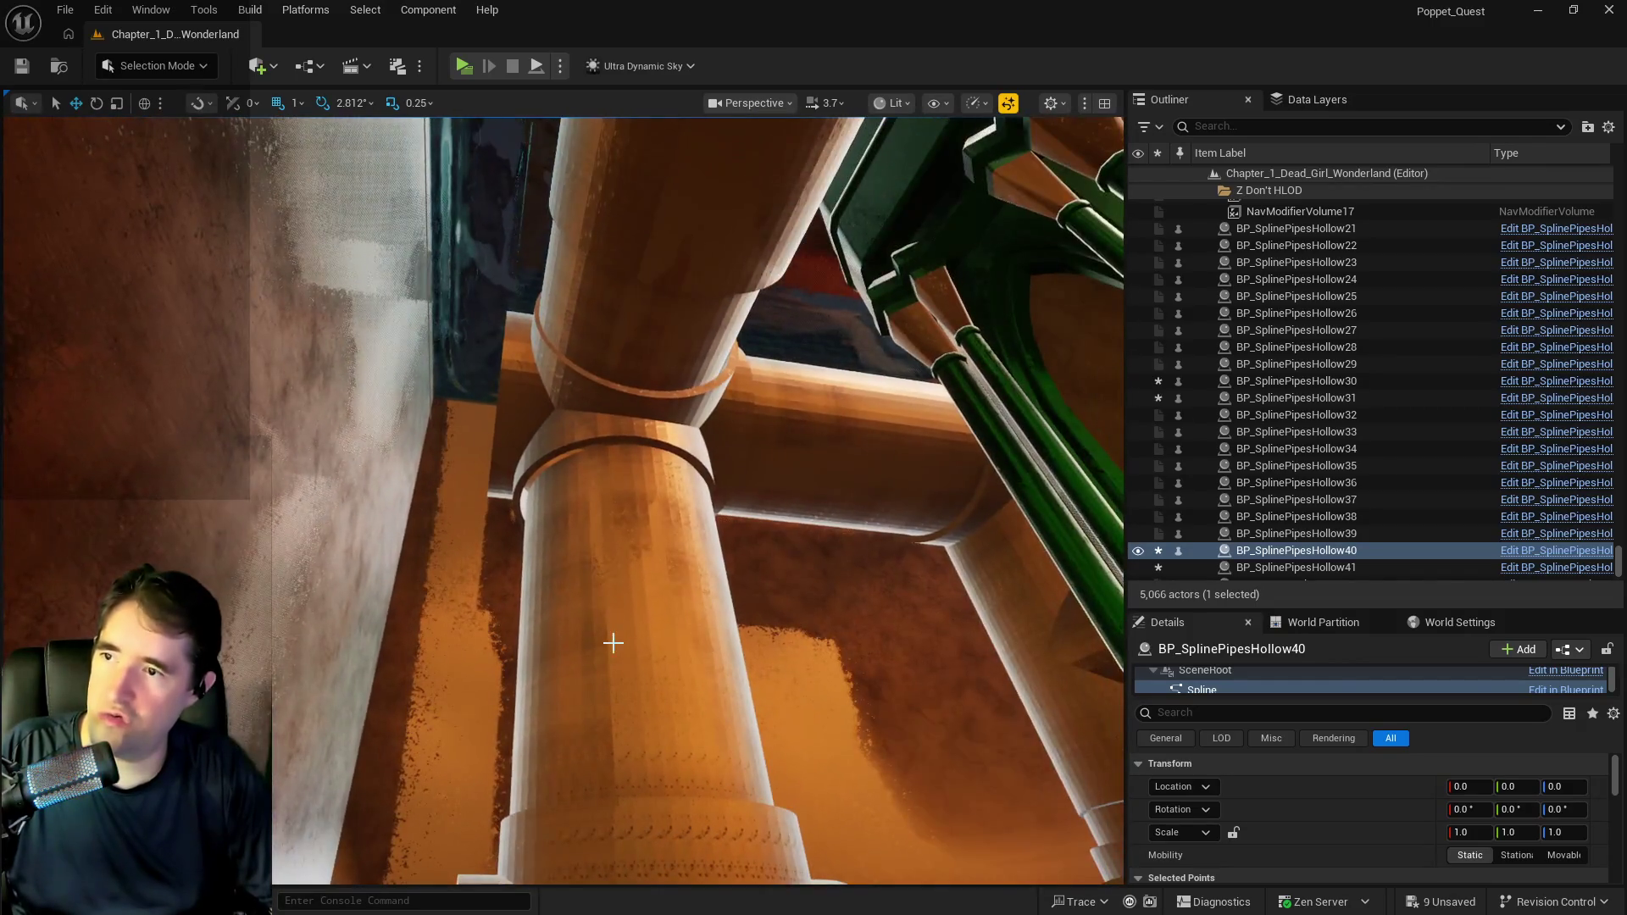
left_click(606, 413)
key("f")
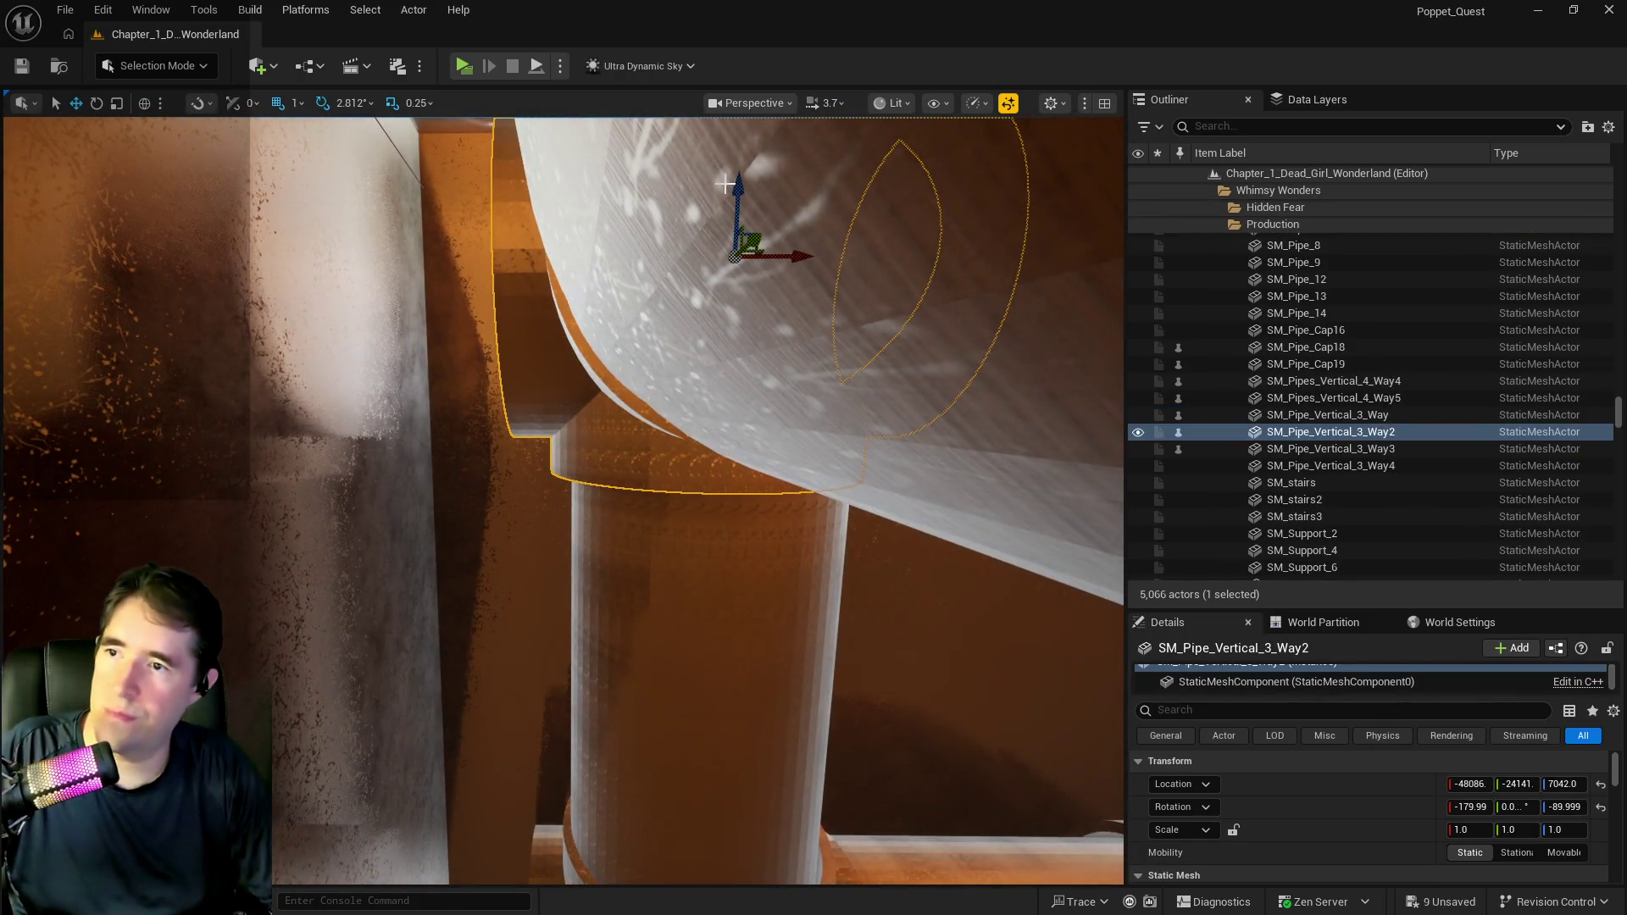
Delete a stray junction copy, then turn SM_Pipe_Vertical_3_Way5 on its side and align it to height 5929.
left_click_drag(739, 187, 665, 610)
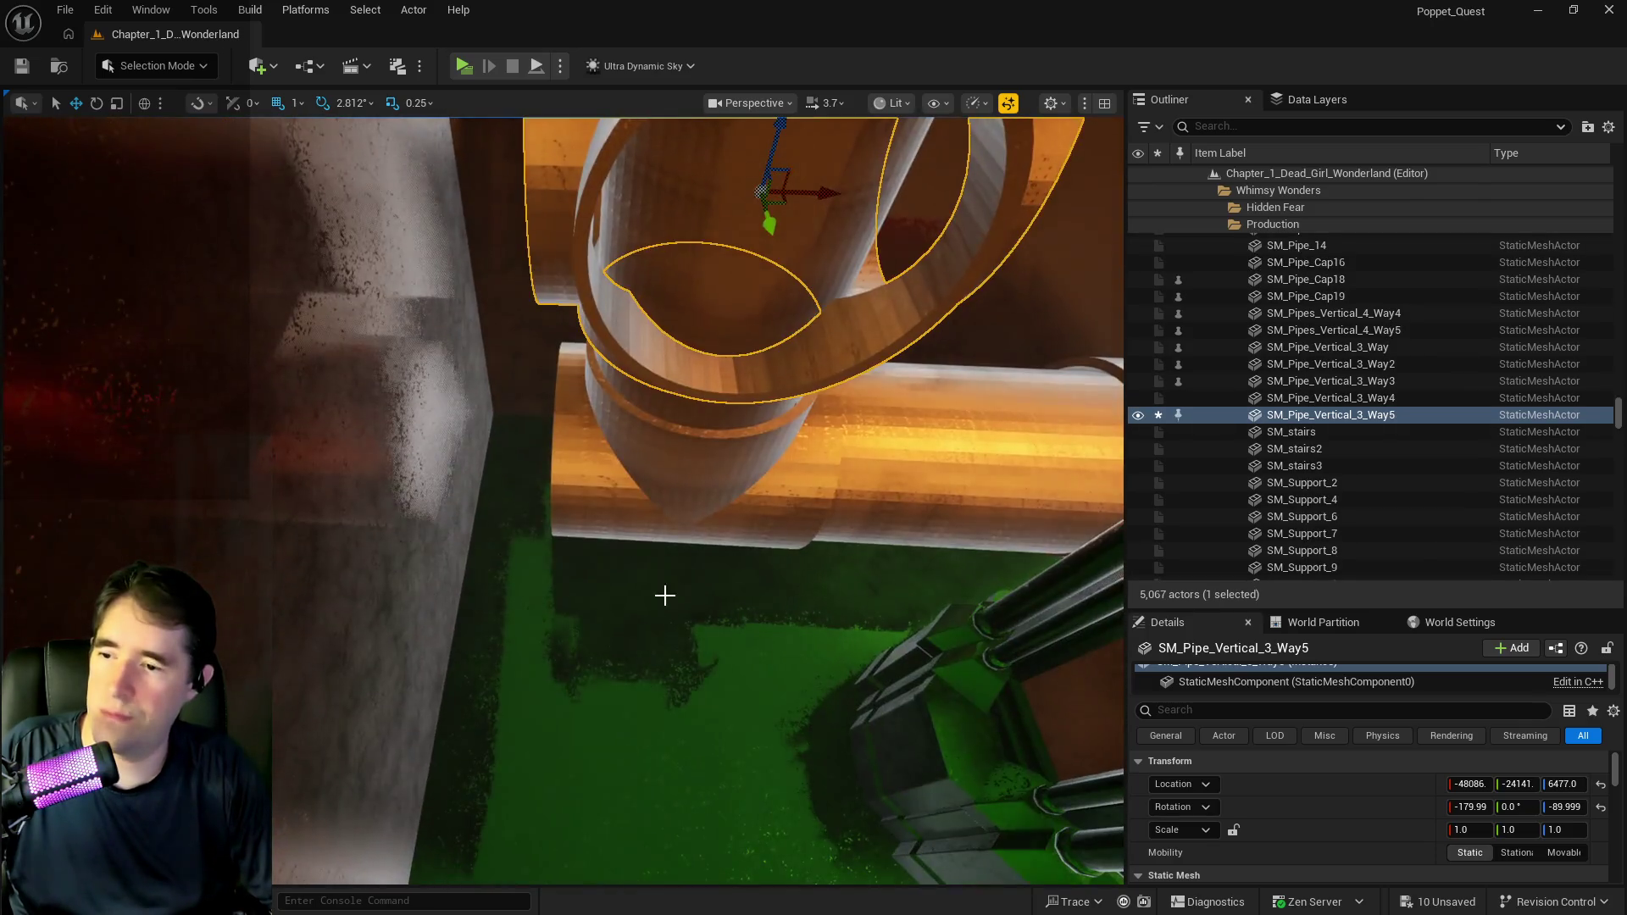
key("Delete")
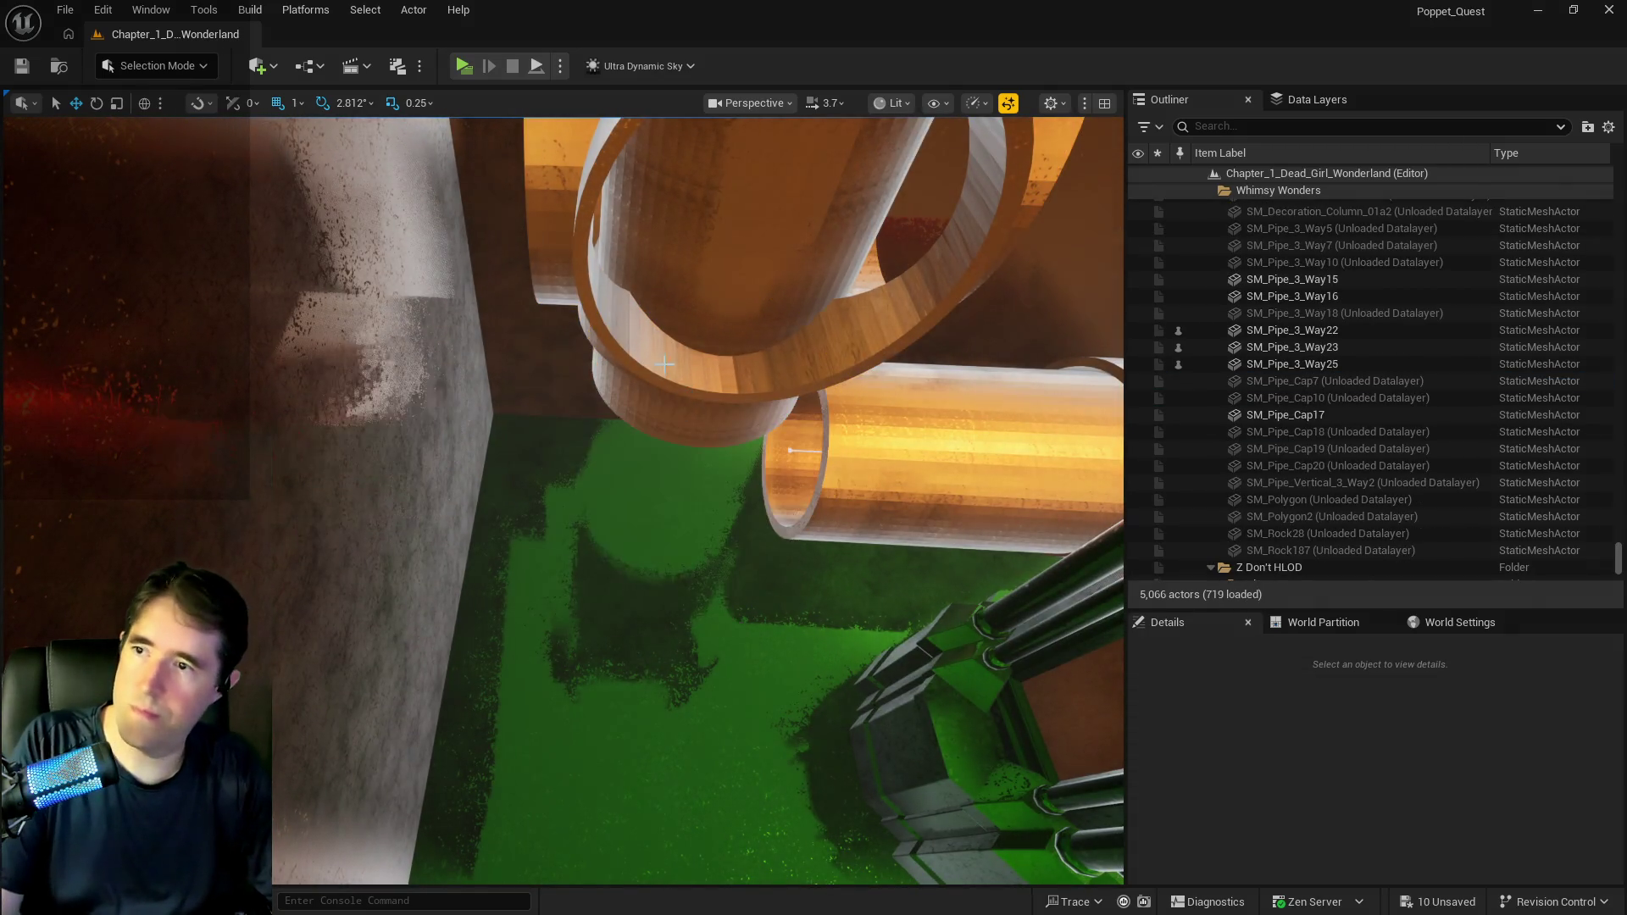
left_click(611, 330)
mouse_move(776, 170)
left_mouse_down()
mouse_move(694, 502)
mouse_move(360, 536)
mouse_move(386, 509)
mouse_move(449, 506)
left_mouse_up()
key("w")
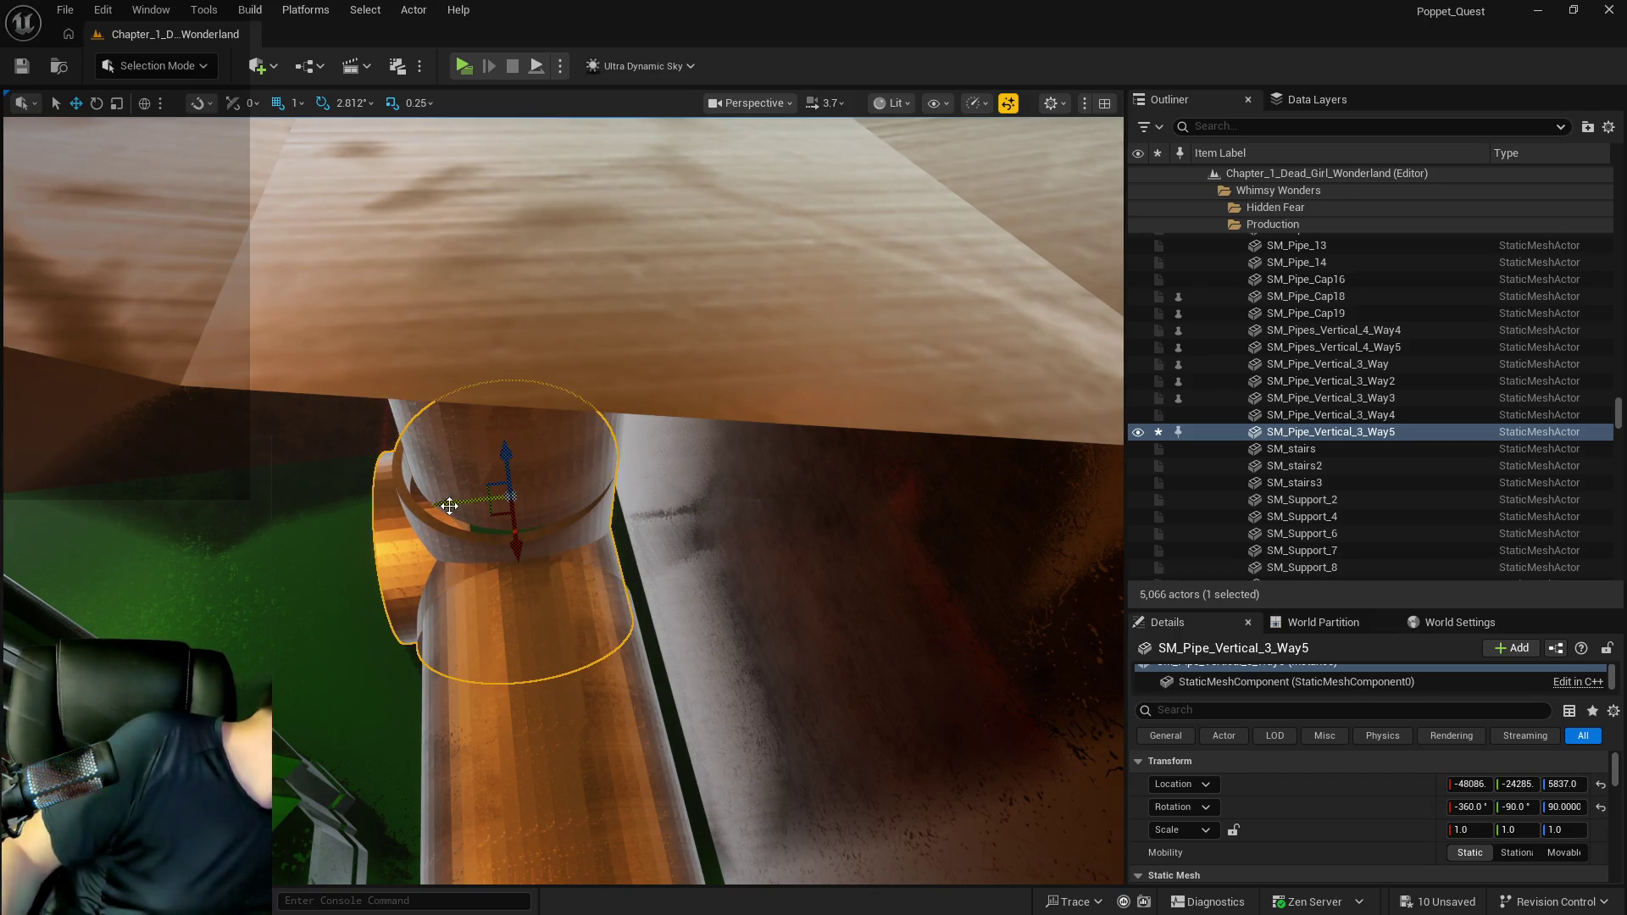
left_click_drag(449, 506, 627, 489)
key("f")
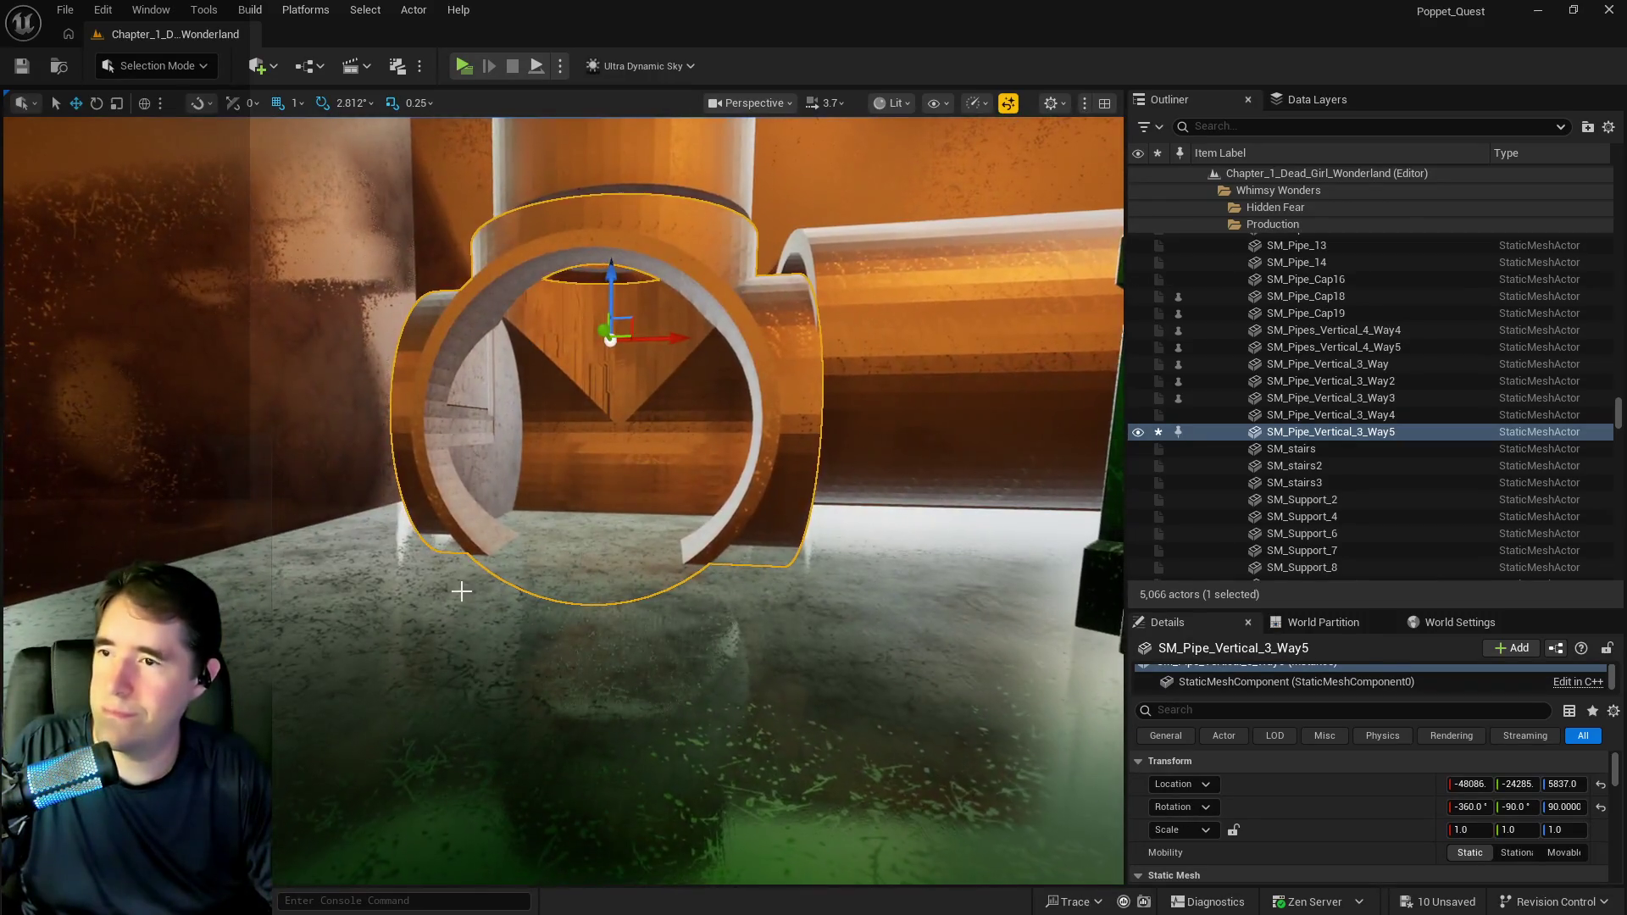
left_click_drag(612, 274, 605, 236)
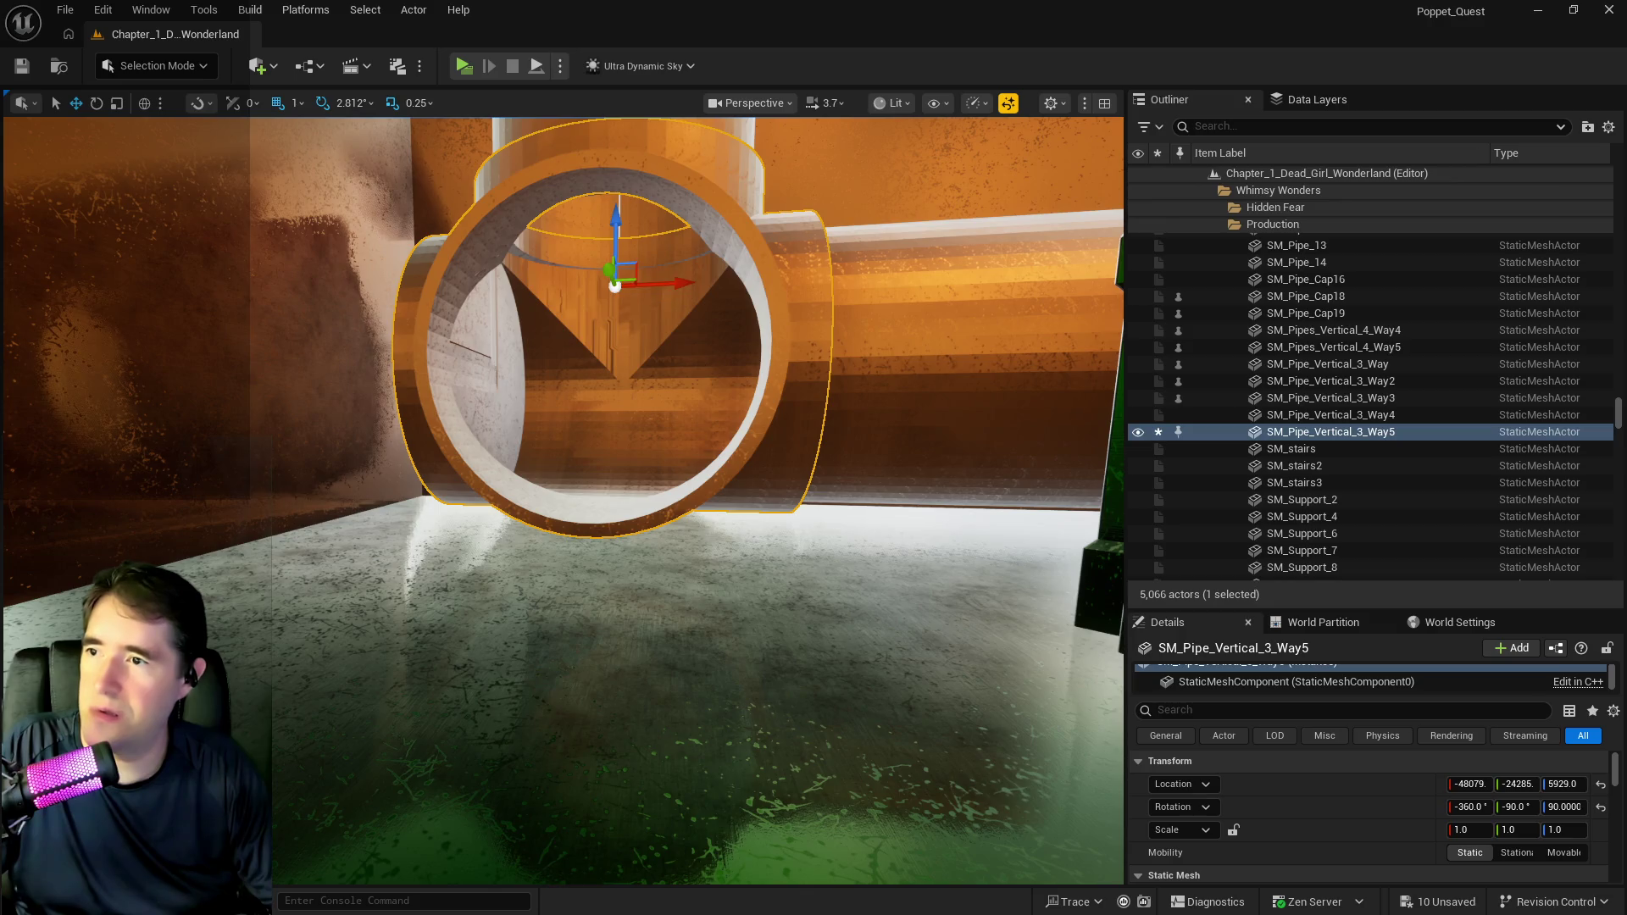
Check the junction from the side, then Alt-drag a copy of the hollow spline pipe.
scroll(799, 492, "up", 6)
scroll(799, 491, "up", 8)
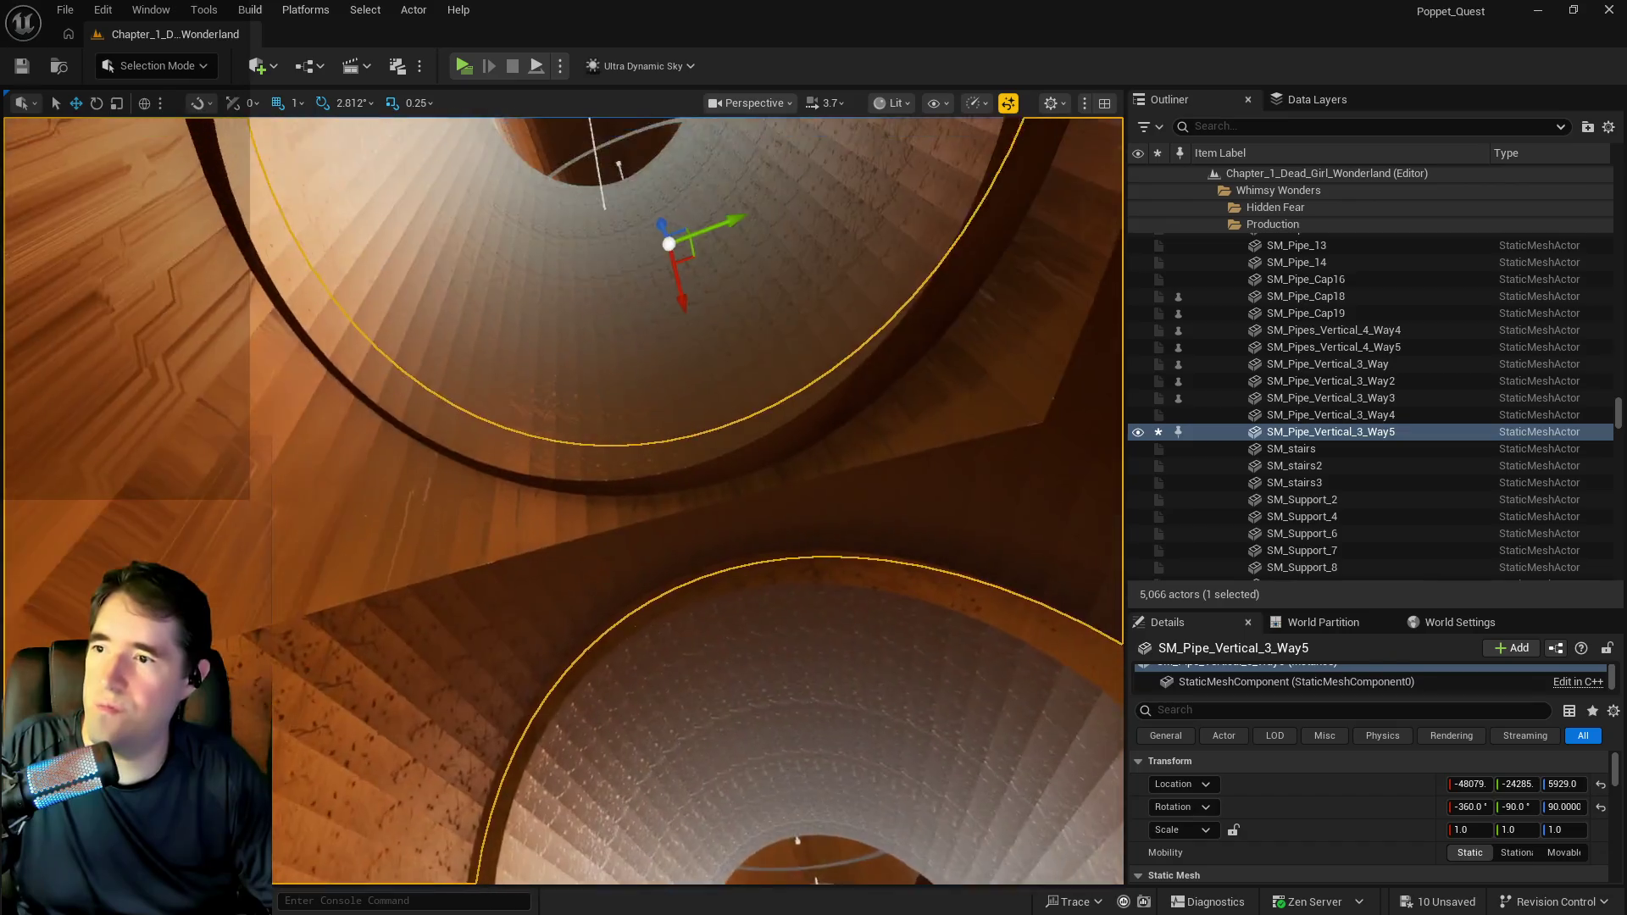
scroll(681, 464, "up", 5)
scroll(715, 356, "up", 3)
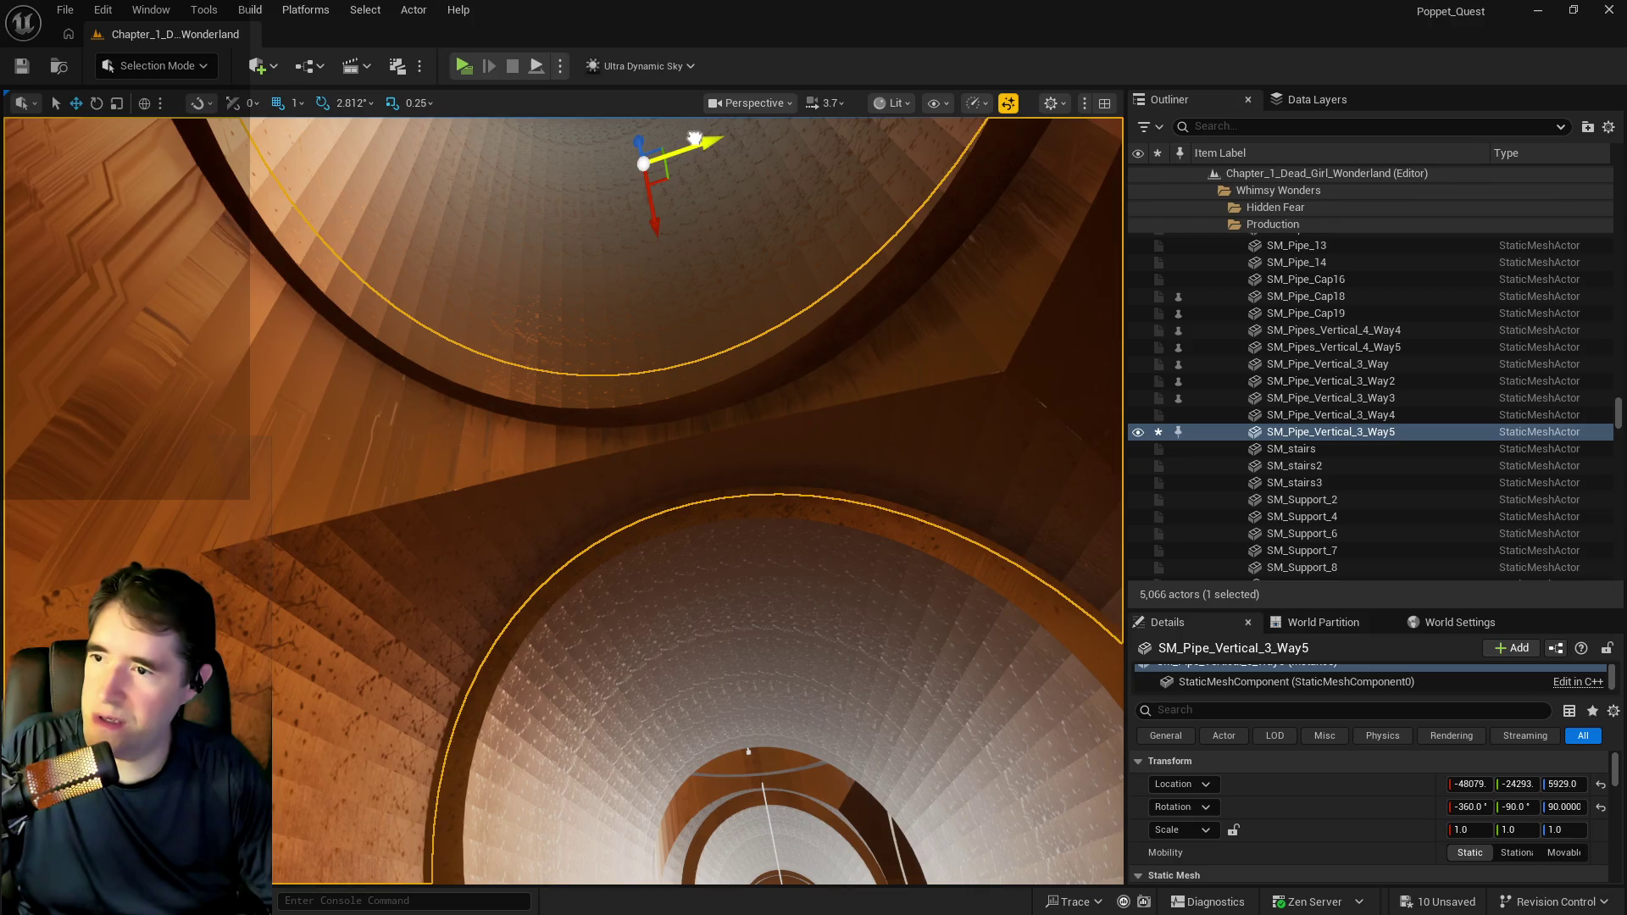
mouse_move(680, 140)
left_mouse_down()
mouse_move(689, 60)
mouse_move(752, 222)
left_mouse_up()
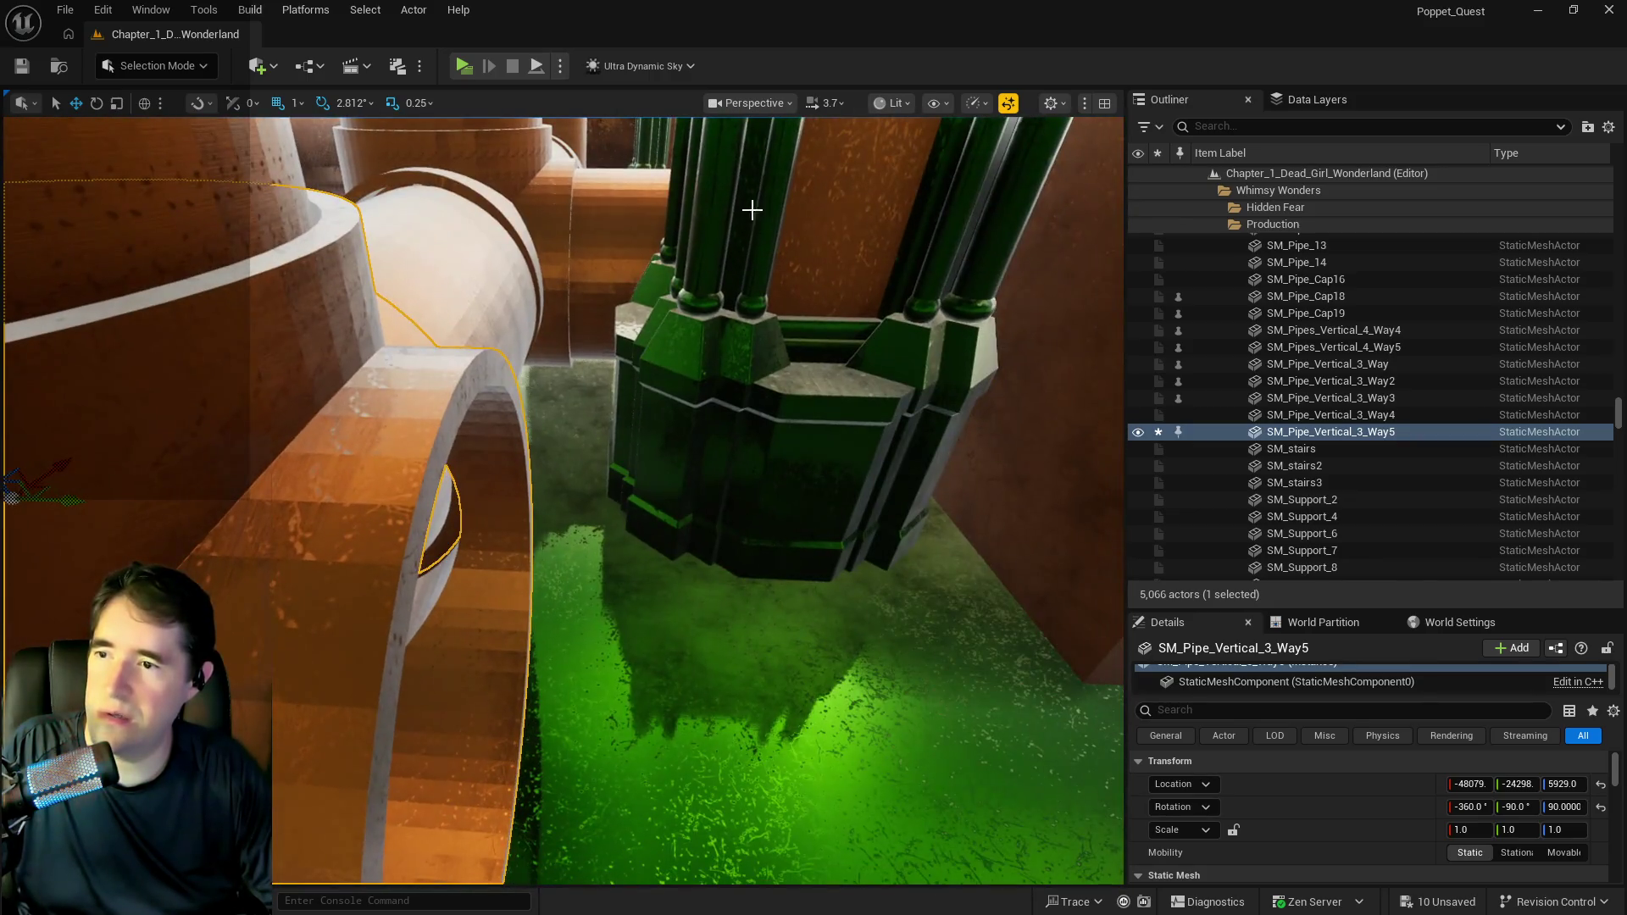
left_click_drag(546, 255, 547, 255)
left_click(418, 291)
left_click_drag(418, 292, 365, 238)
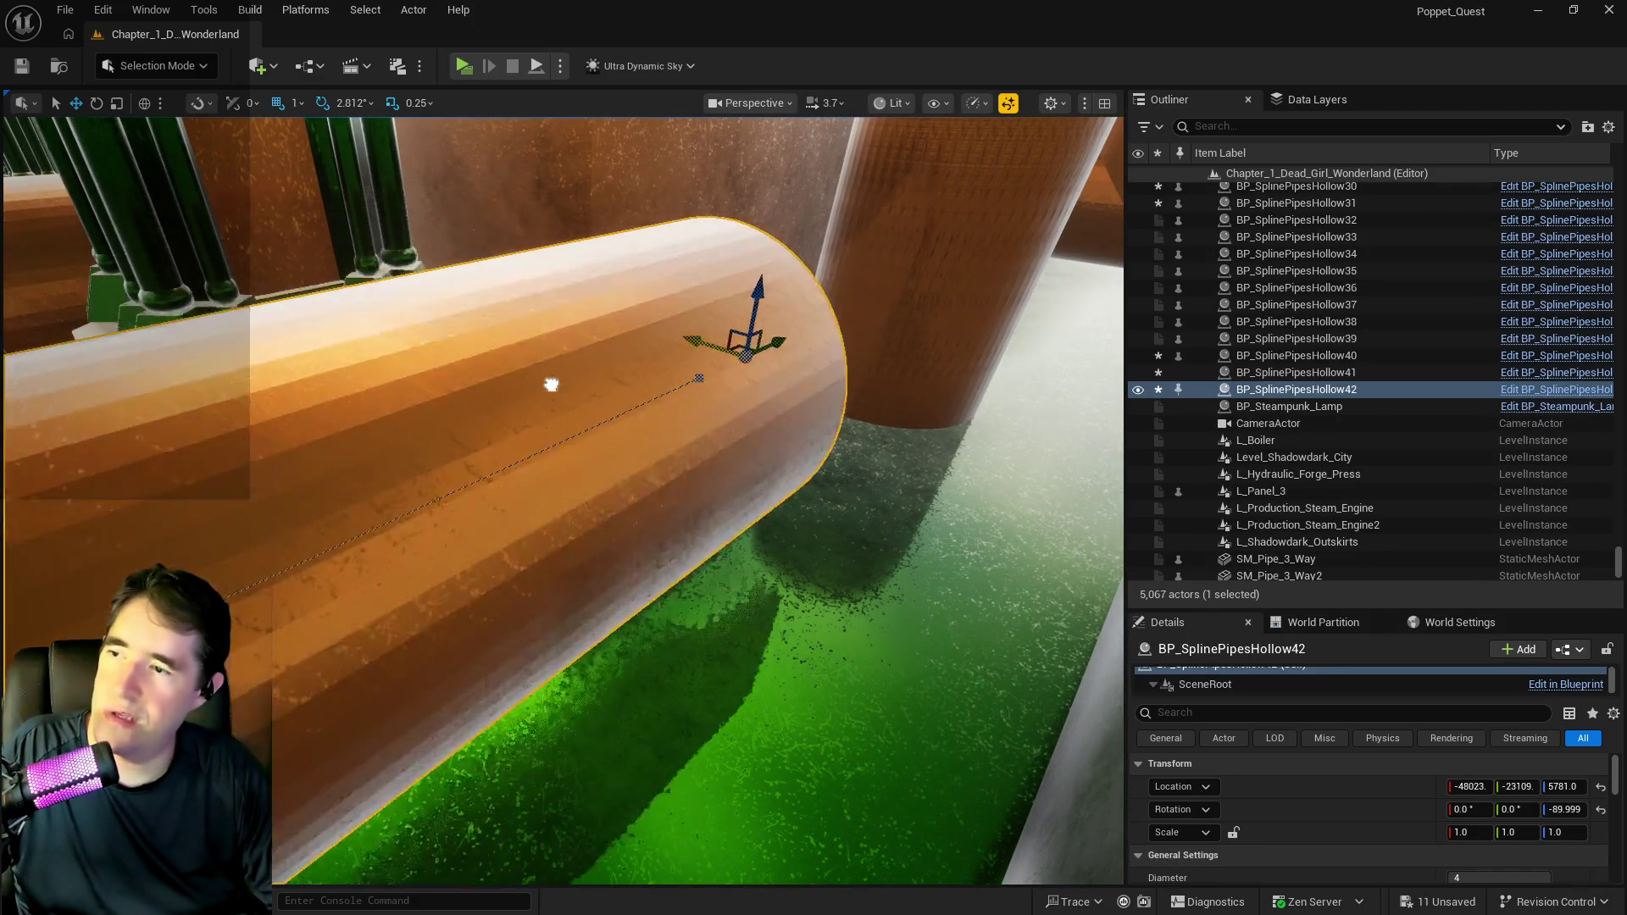
Inspect BP_SplinePipesHollow42 ending short of the orange wall and reselect the three-way junction.
left_click_drag(562, 500, 562, 500)
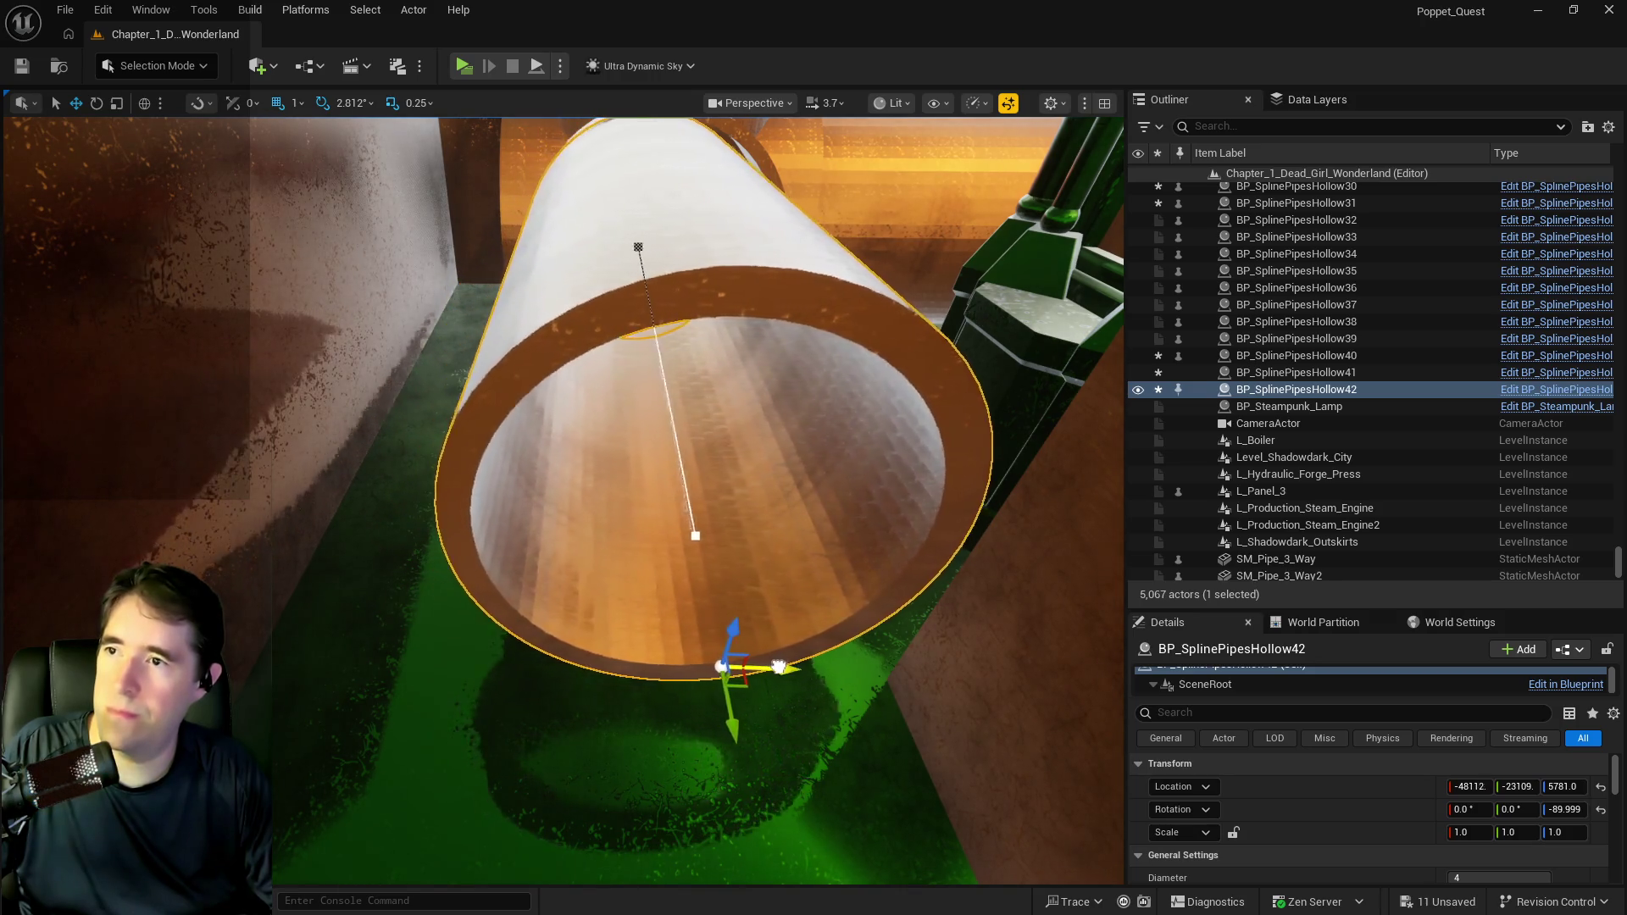
left_click_drag(822, 672, 380, 405)
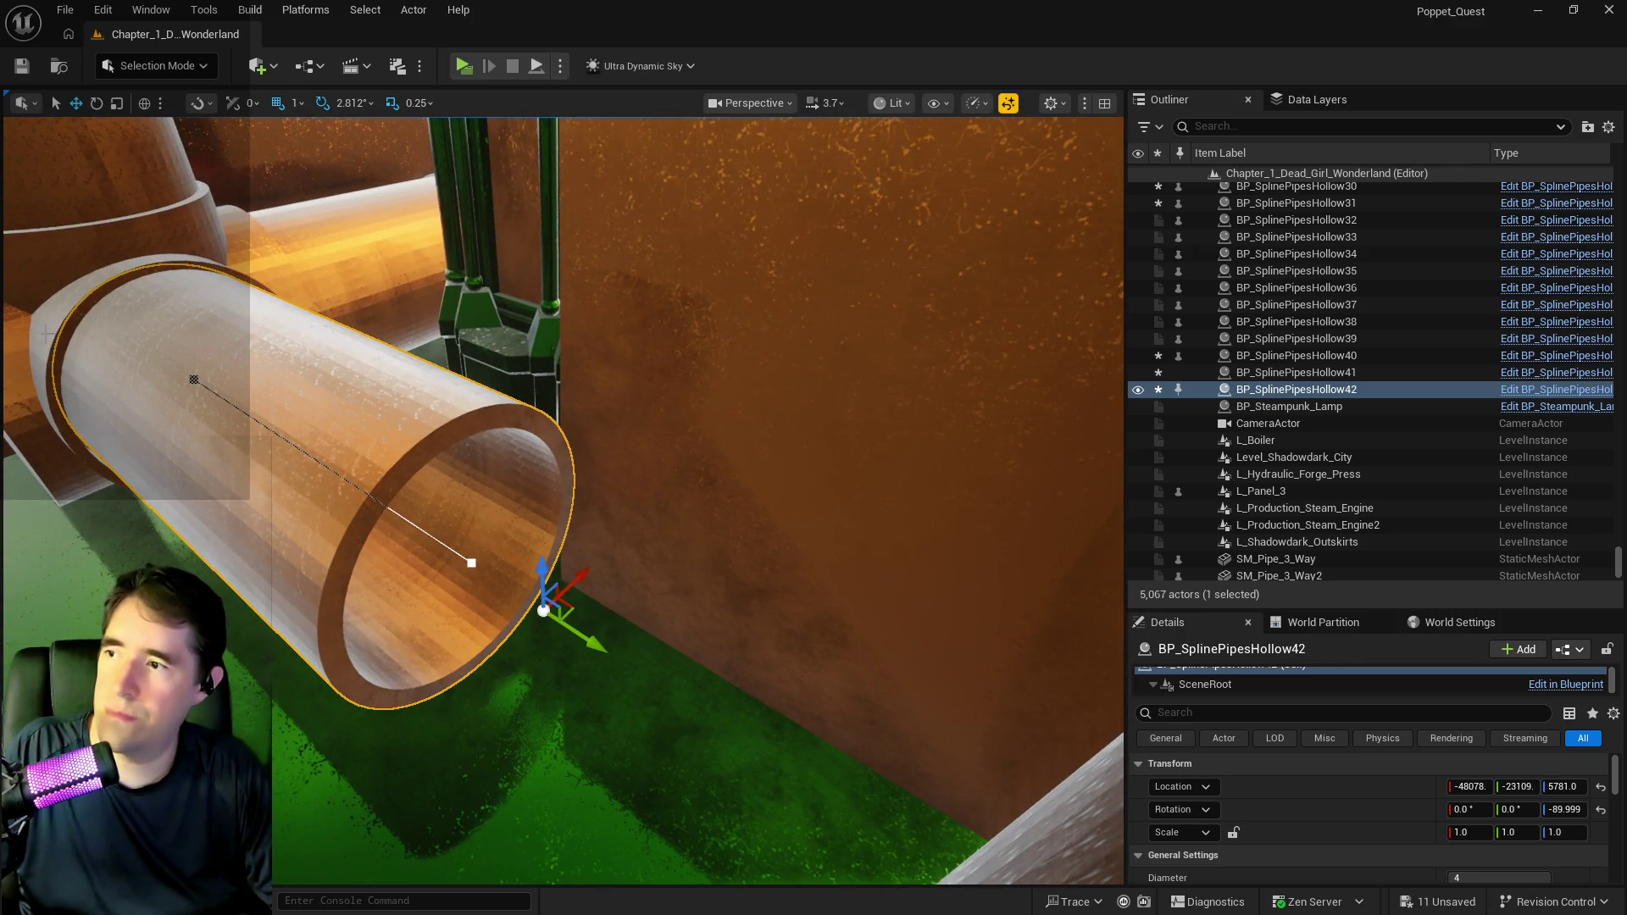
left_click(127, 195)
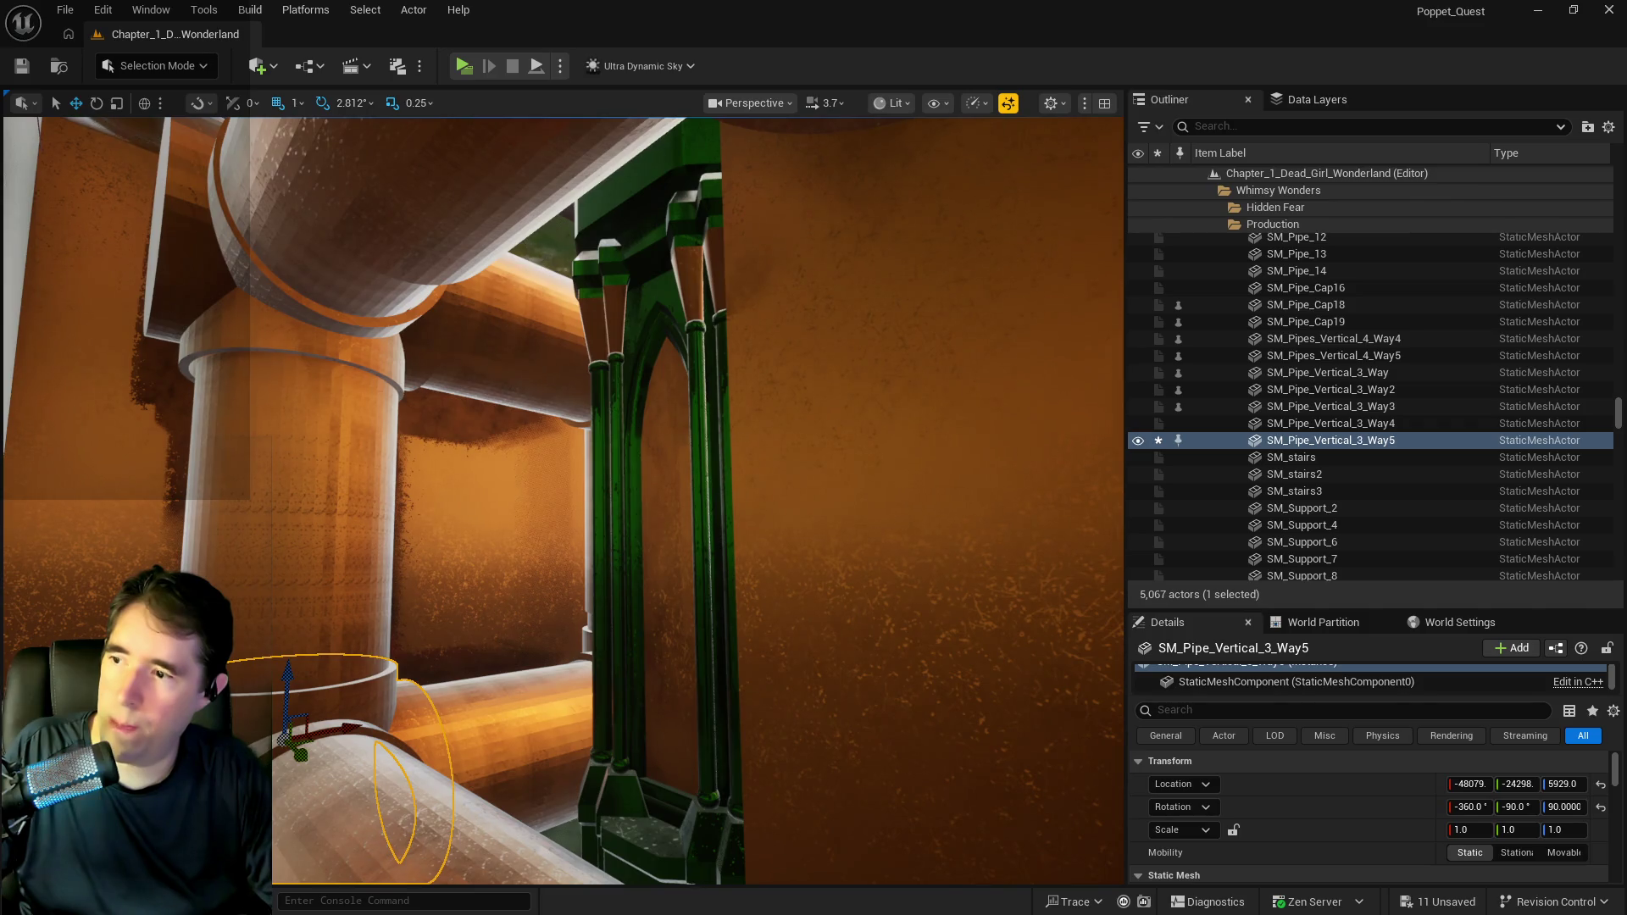
Drag BP_SplinePipesHollow42's end spline point down to meet junction SM_Pipe_Vertical_3_Way6.
left_click_drag(219, 426, 292, 449)
mouse_move(285, 545)
left_mouse_down()
mouse_move(443, 683)
mouse_move(635, 727)
mouse_move(691, 763)
mouse_move(664, 672)
mouse_move(619, 714)
mouse_move(690, 740)
mouse_move(681, 793)
left_mouse_up()
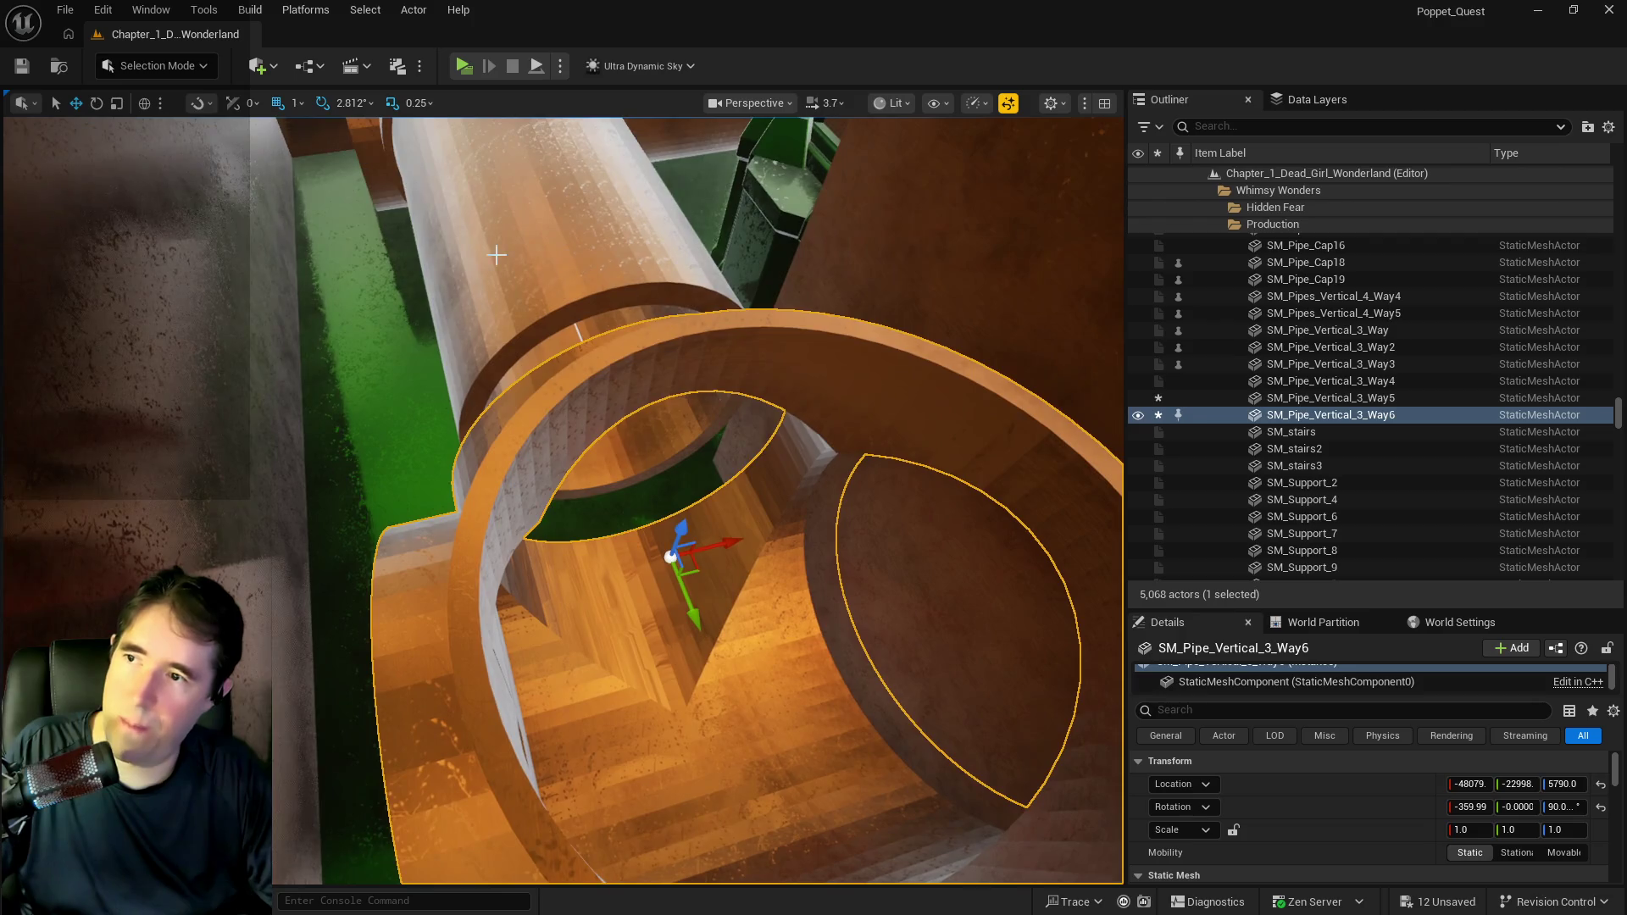
left_click(554, 317)
left_click(611, 415)
left_click_drag(629, 450, 667, 566)
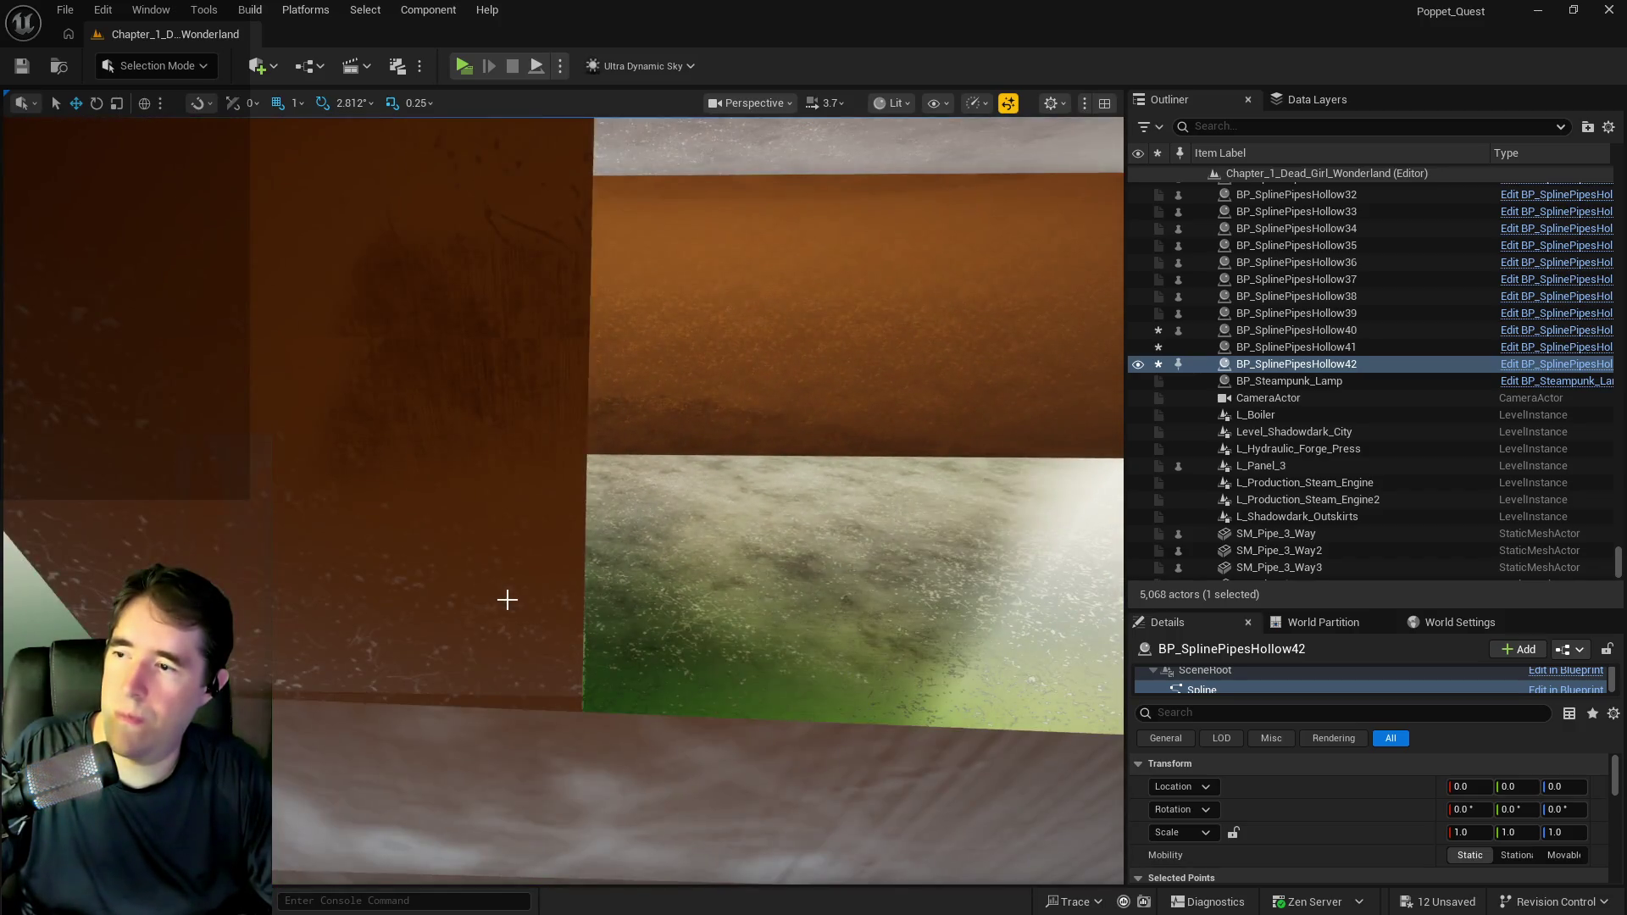
left_click(339, 483)
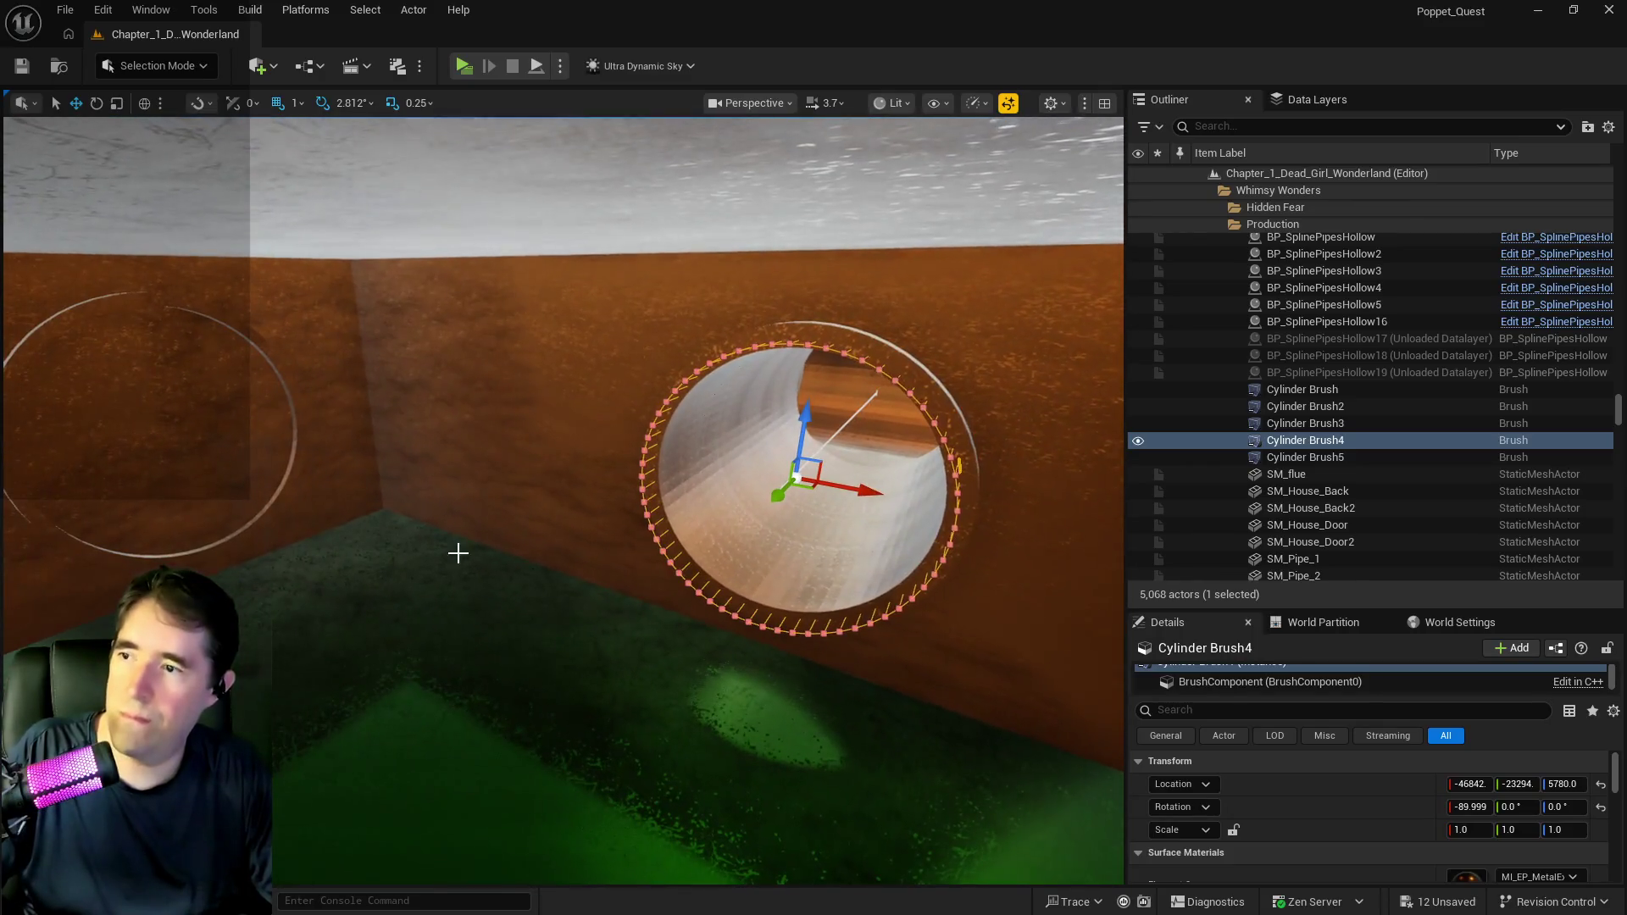
Copy Cylinder Brush4 as Cylinder Brush6 onto the side wall, left of the first hole.
left_click_drag(873, 490, 474, 466, "alt")
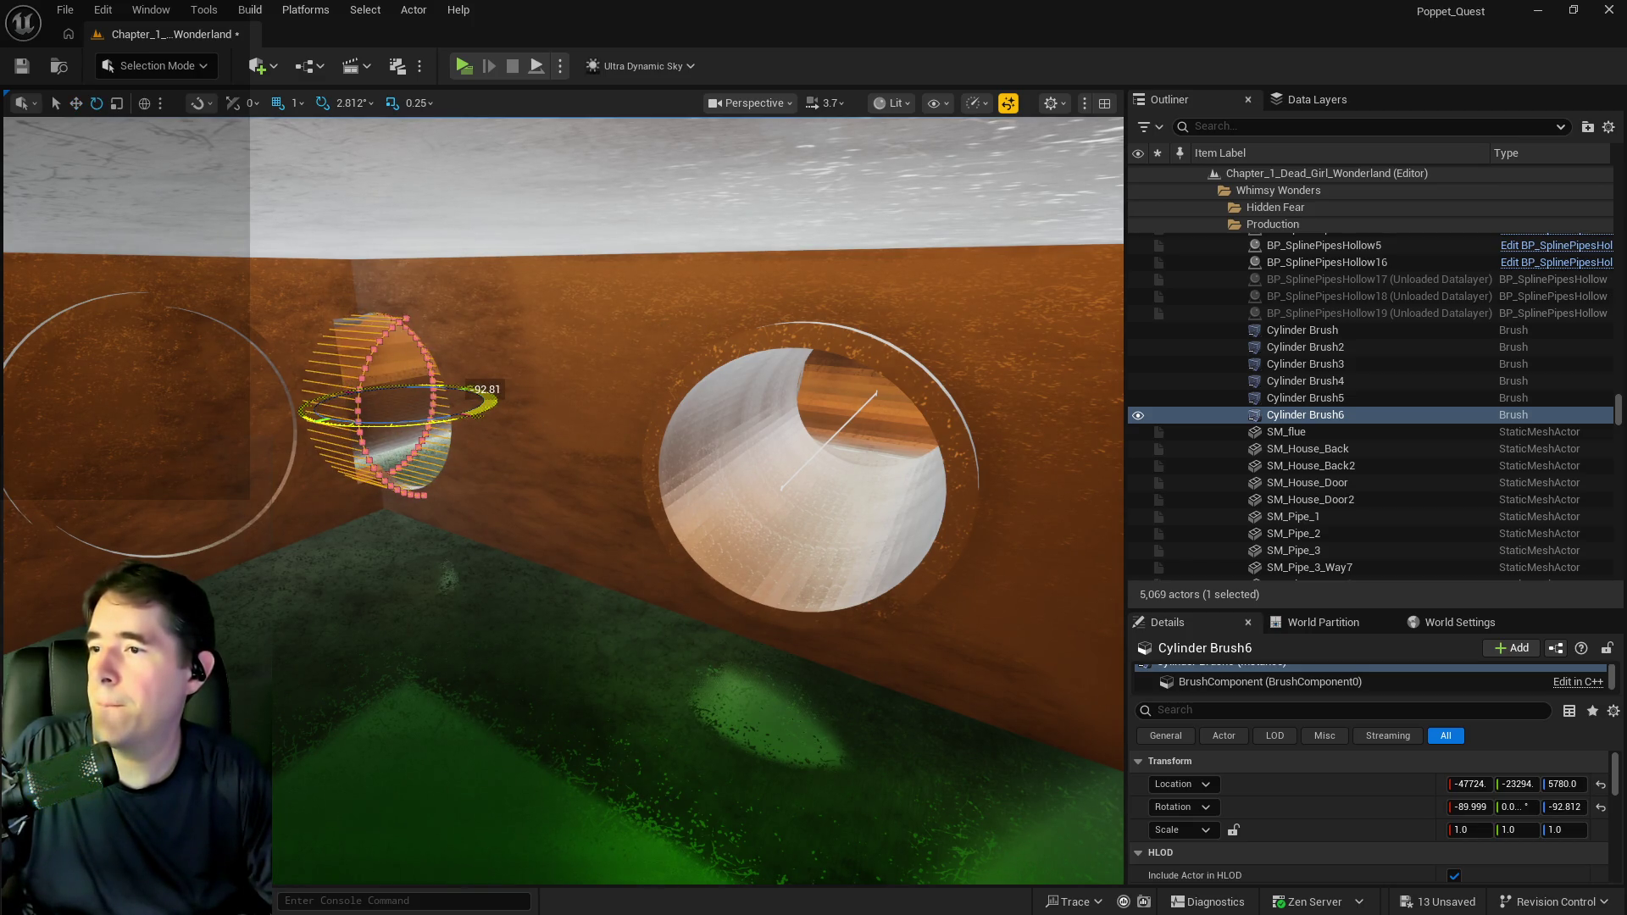
left_click_drag(350, 418, 104, 473)
key("f")
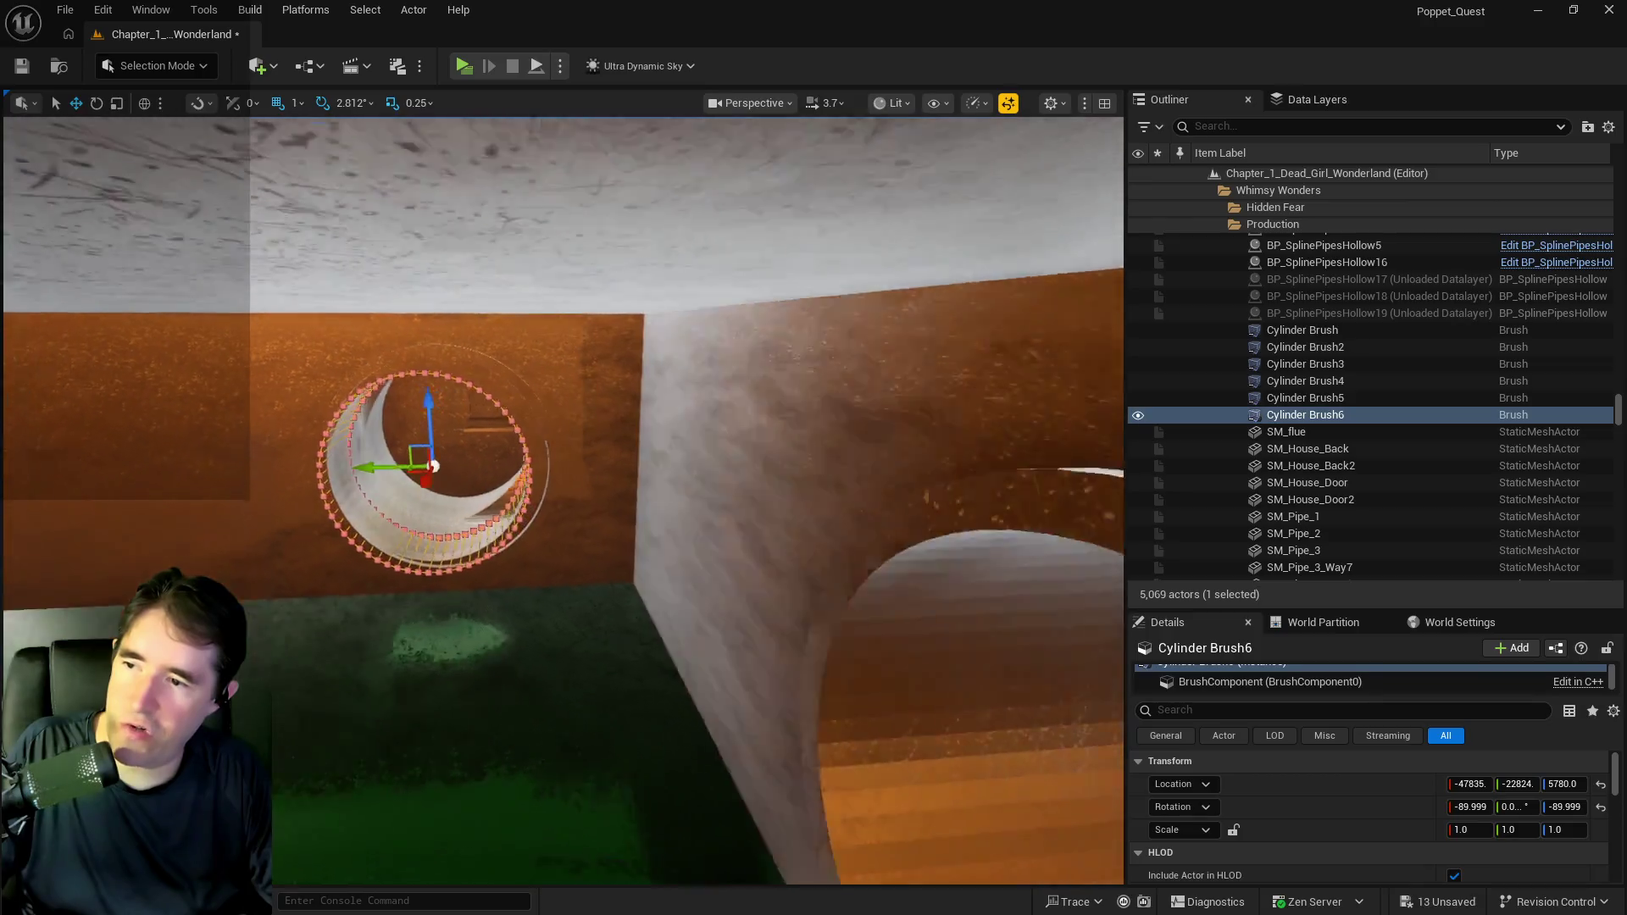
mouse_move(701, 458)
left_mouse_down()
mouse_move(767, 479)
mouse_move(768, 429)
mouse_move(729, 403)
left_mouse_up()
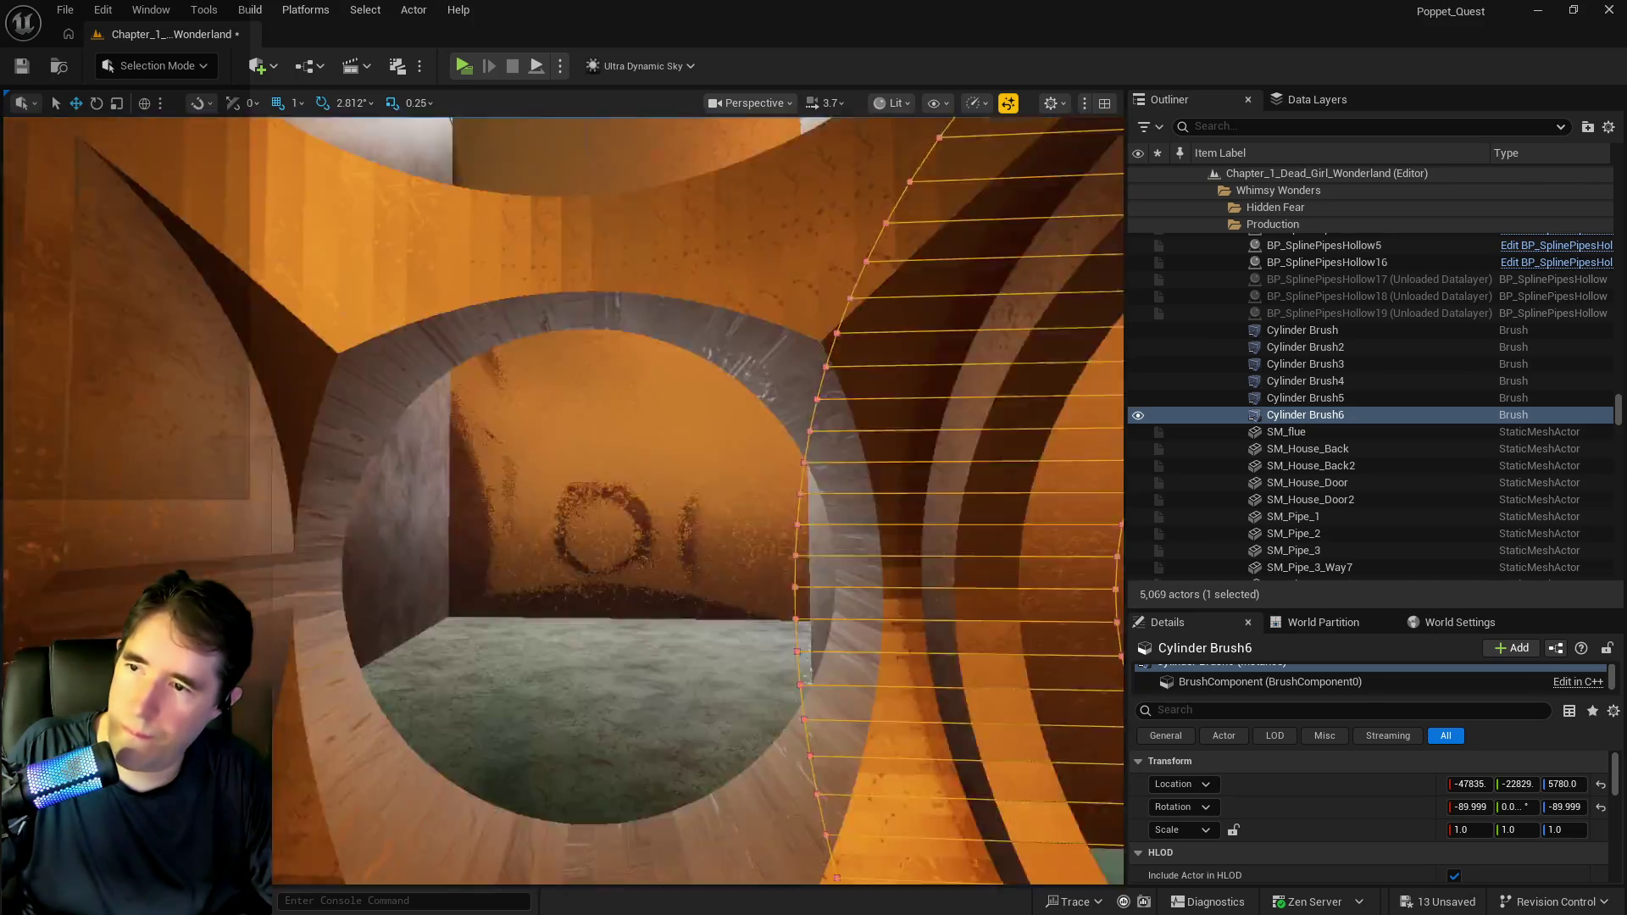
key("w")
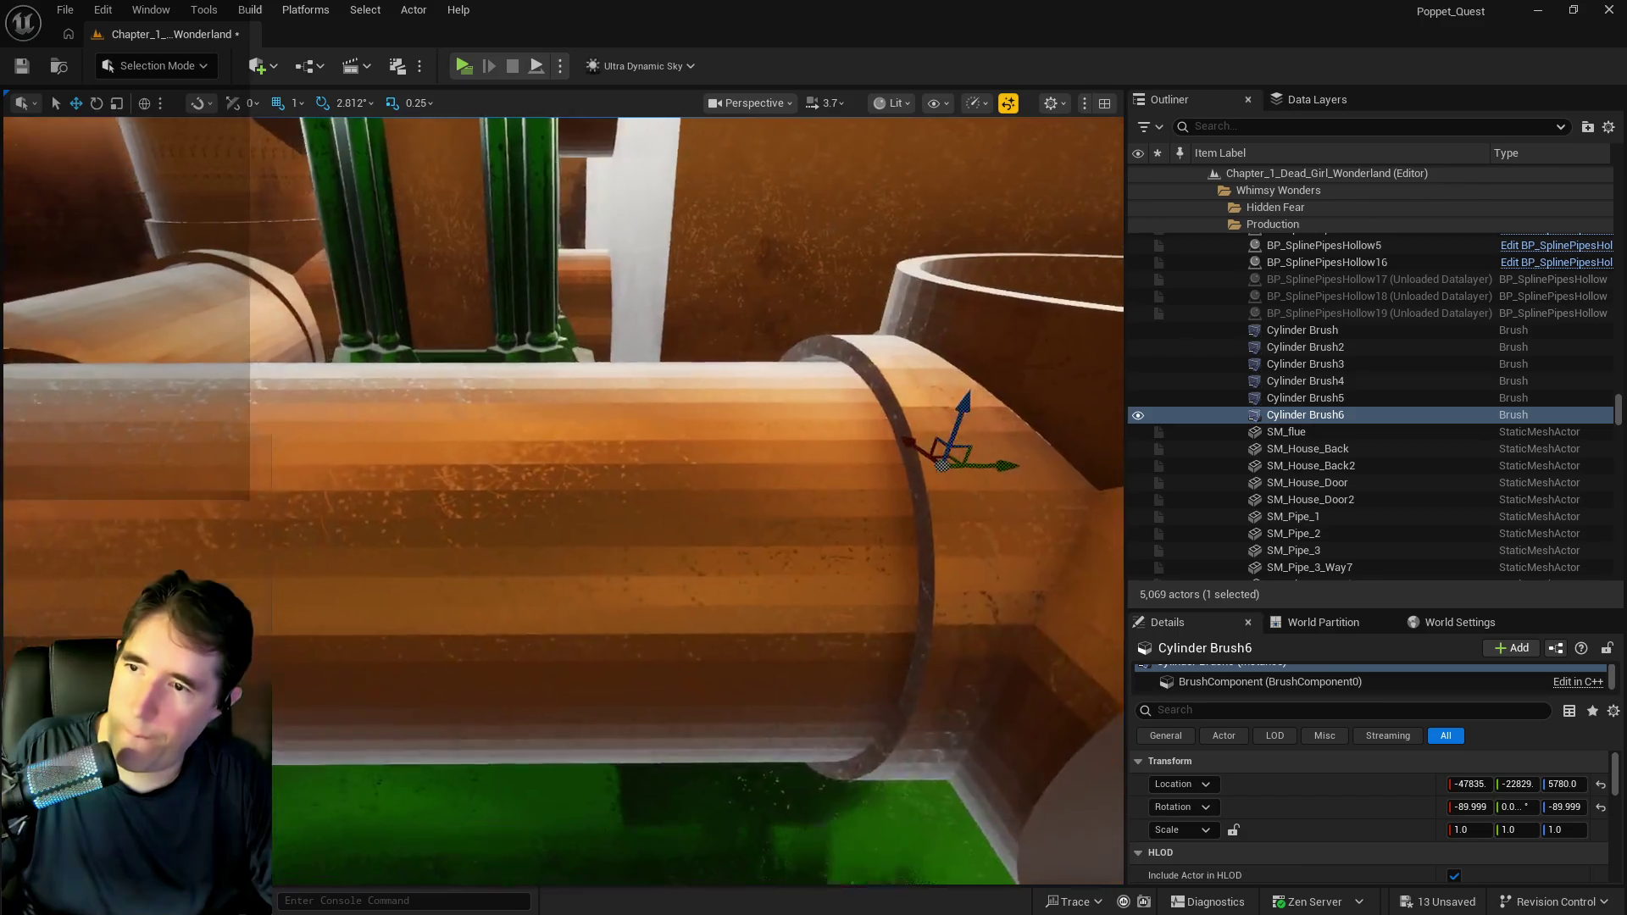
key("w")
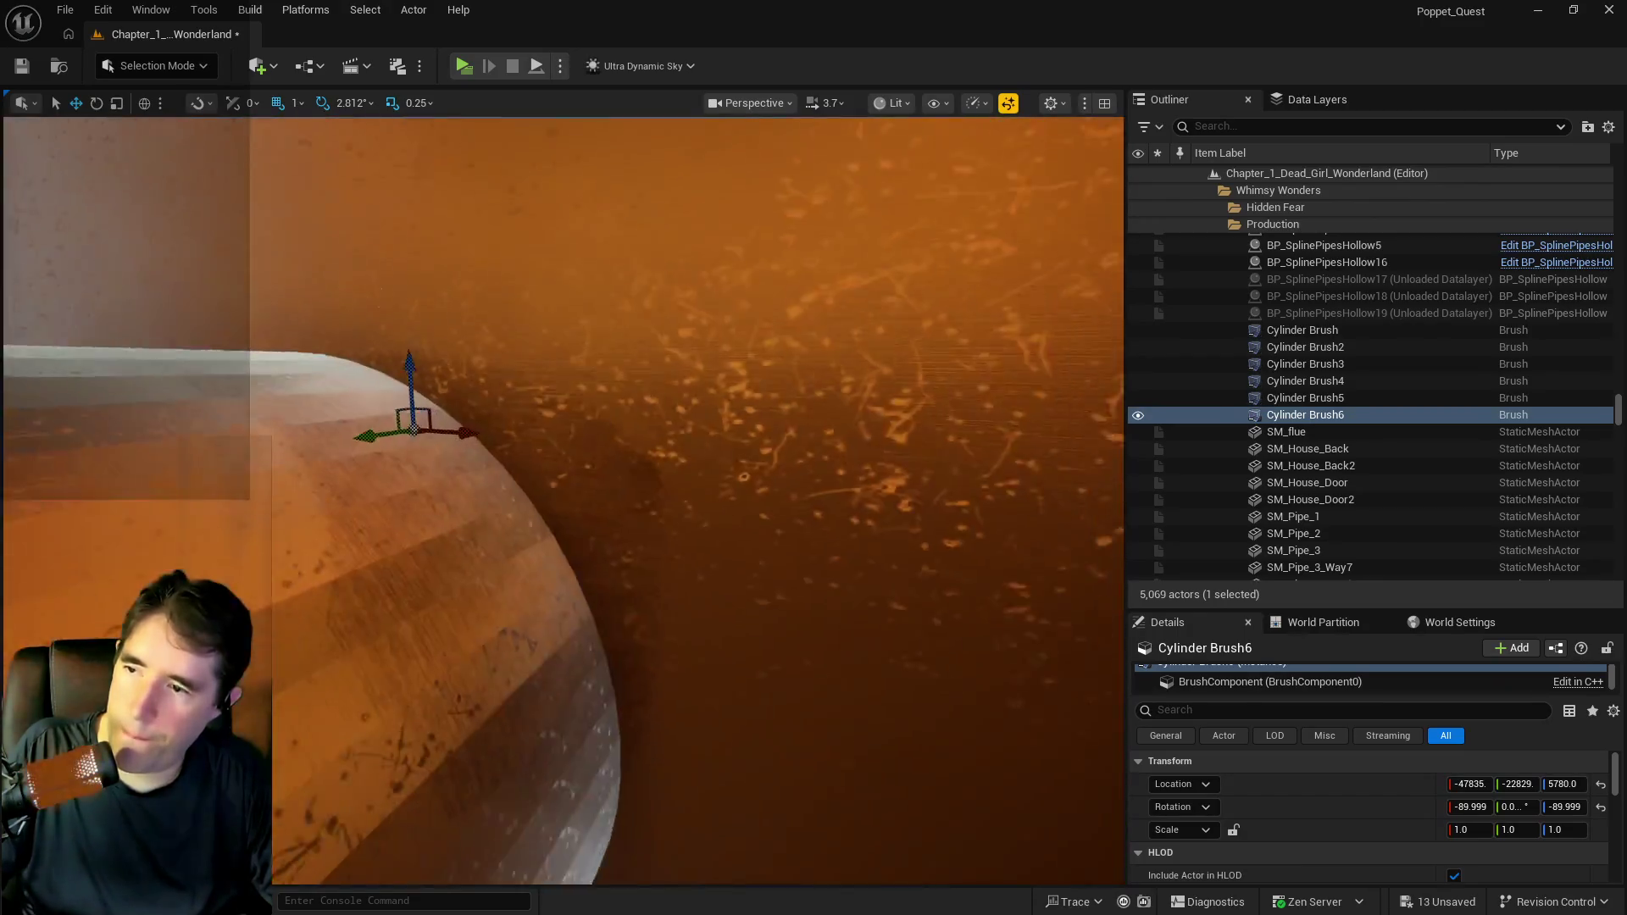
left_click(881, 527)
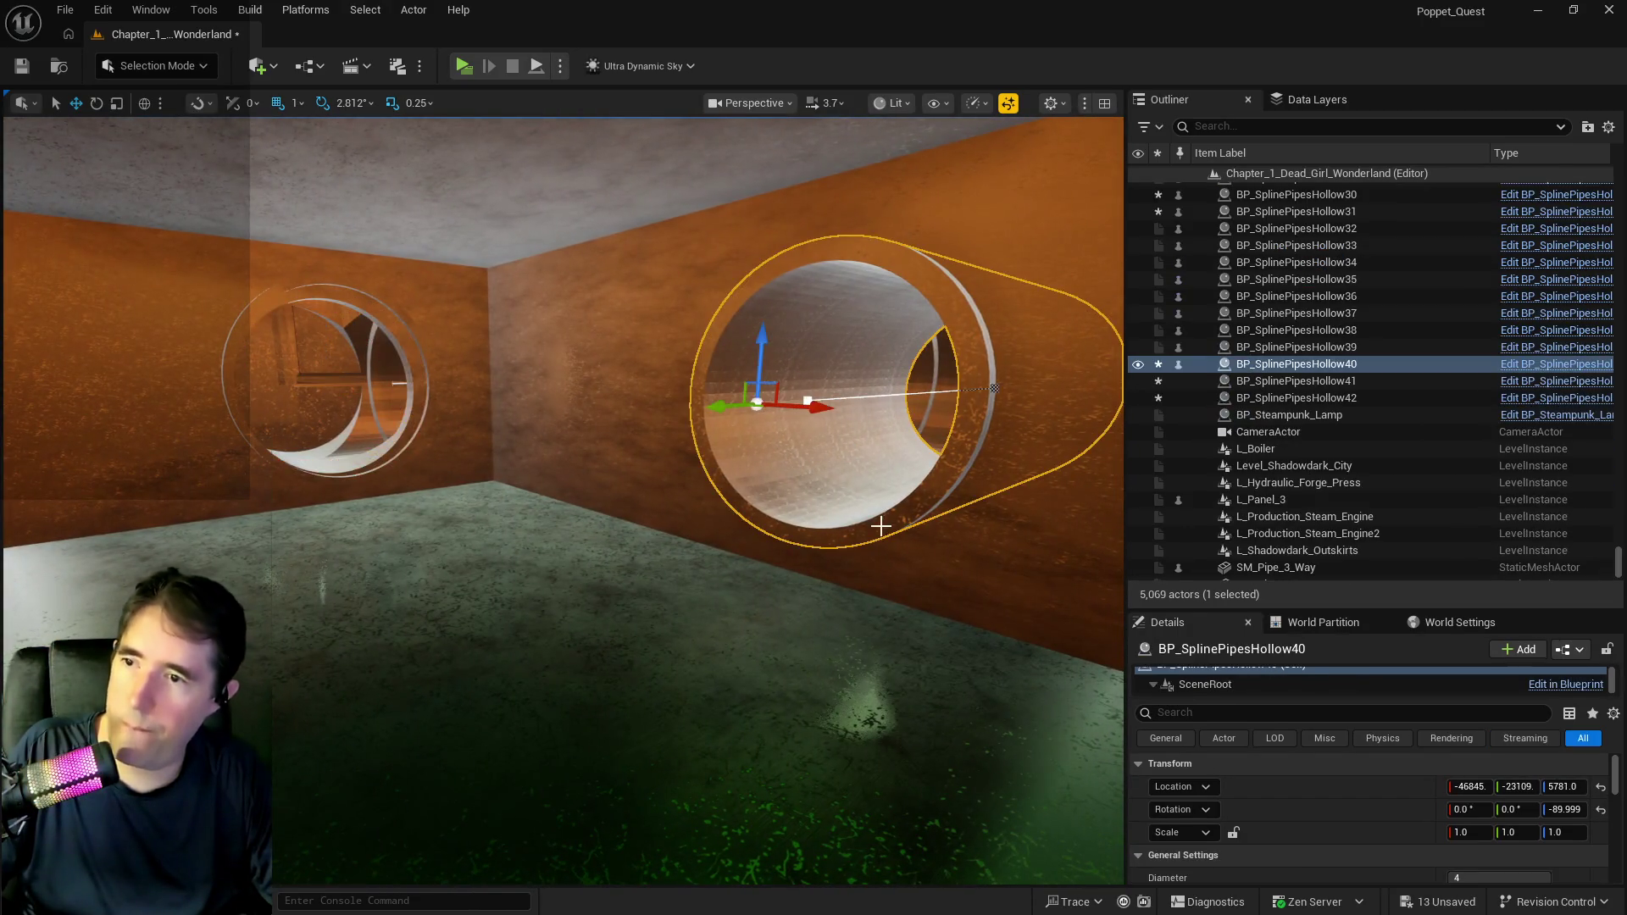
Alt-drag a copy of BP_SplinePipesHollow40, BP_SplinePipesHollow43, into the new wall hole.
mouse_move(810, 408)
left_mouse_down()
mouse_move(547, 392)
mouse_move(536, 376)
left_mouse_up()
key("ctrl+z")
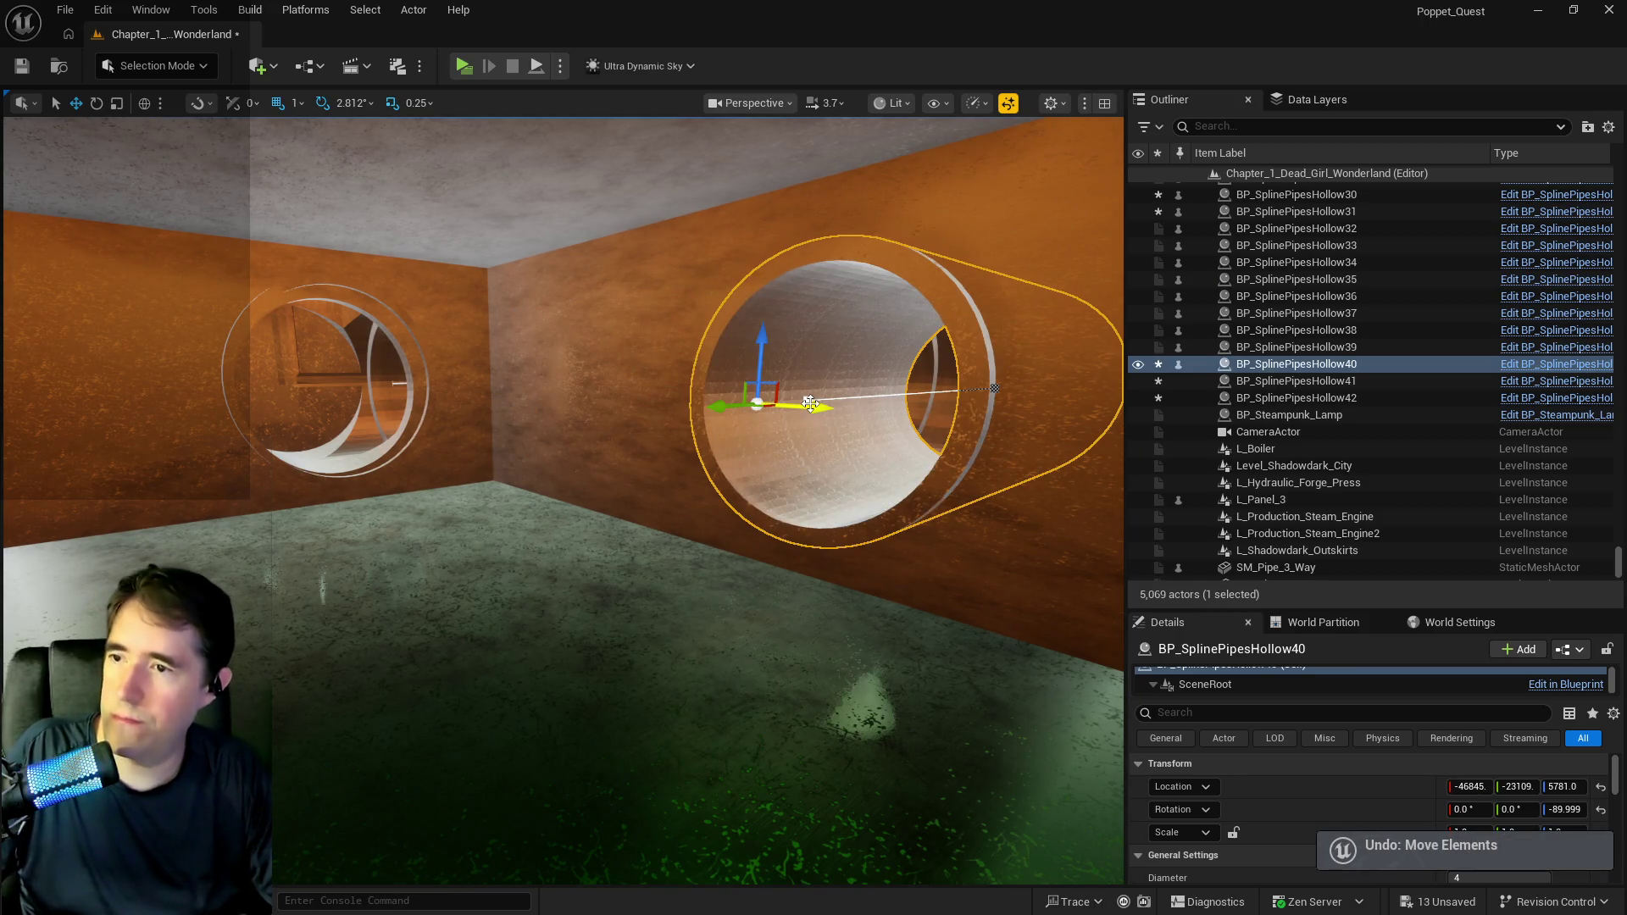
mouse_move(811, 410)
left_mouse_down("alt")
mouse_move(513, 397)
mouse_move(399, 429)
mouse_move(447, 424)
mouse_move(465, 400)
mouse_move(314, 399)
mouse_move(509, 475)
mouse_move(594, 407)
mouse_move(568, 373)
mouse_move(537, 437)
mouse_move(509, 424)
mouse_move(551, 407)
mouse_move(526, 441)
mouse_move(560, 424)
mouse_move(593, 458)
mouse_move(667, 585)
mouse_move(925, 615)
left_mouse_up("alt")
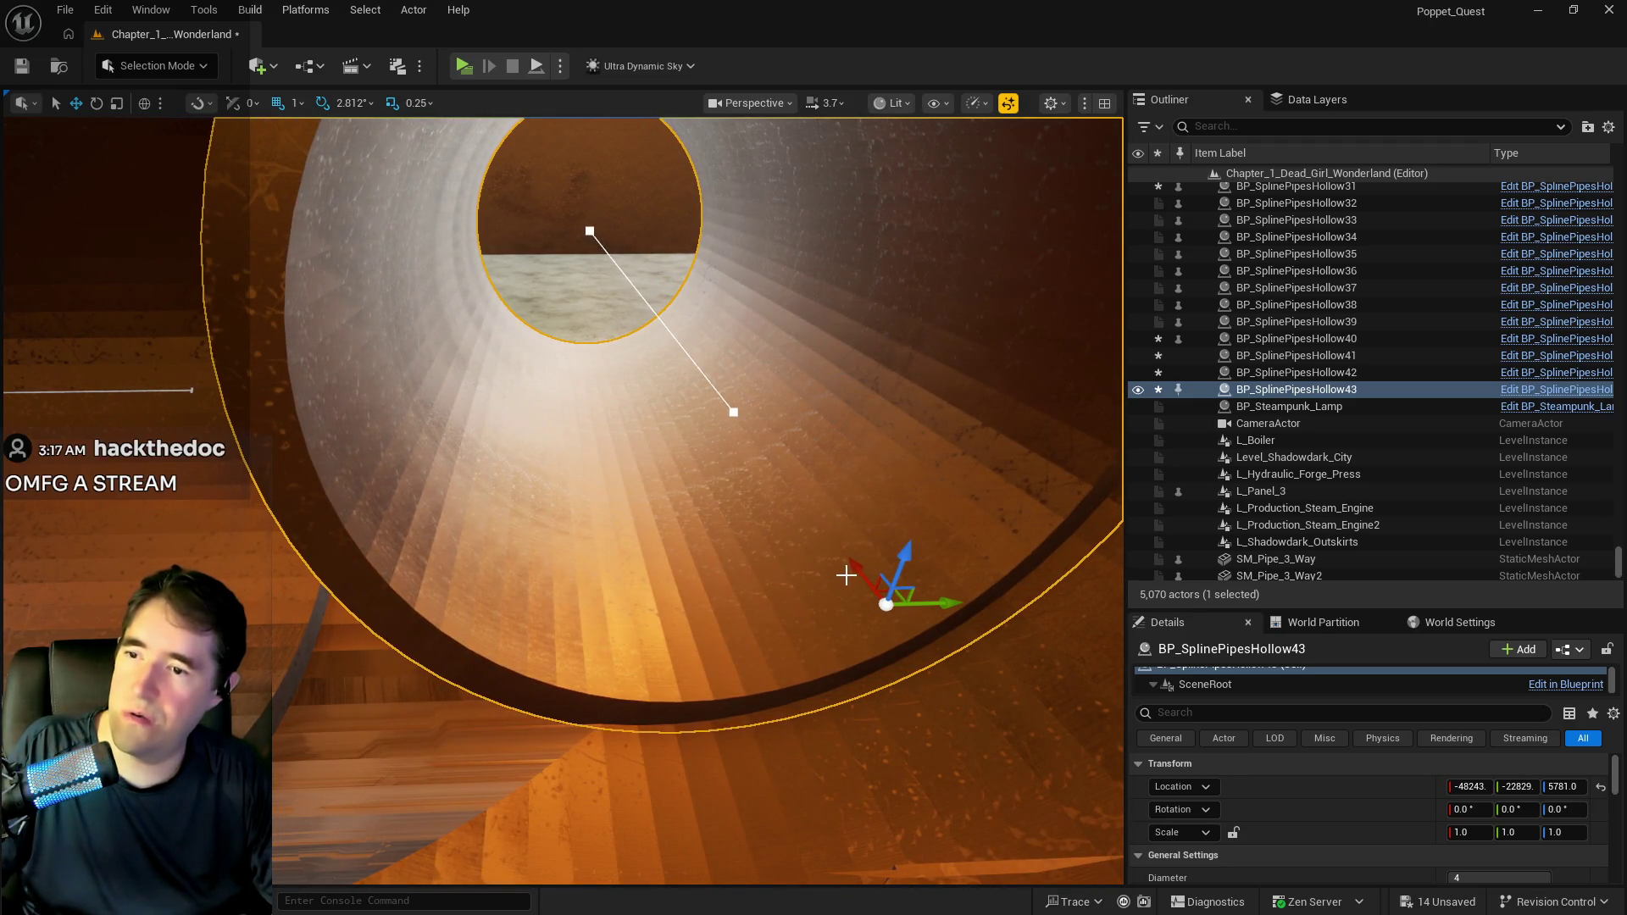
left_click_drag(837, 523, 765, 460)
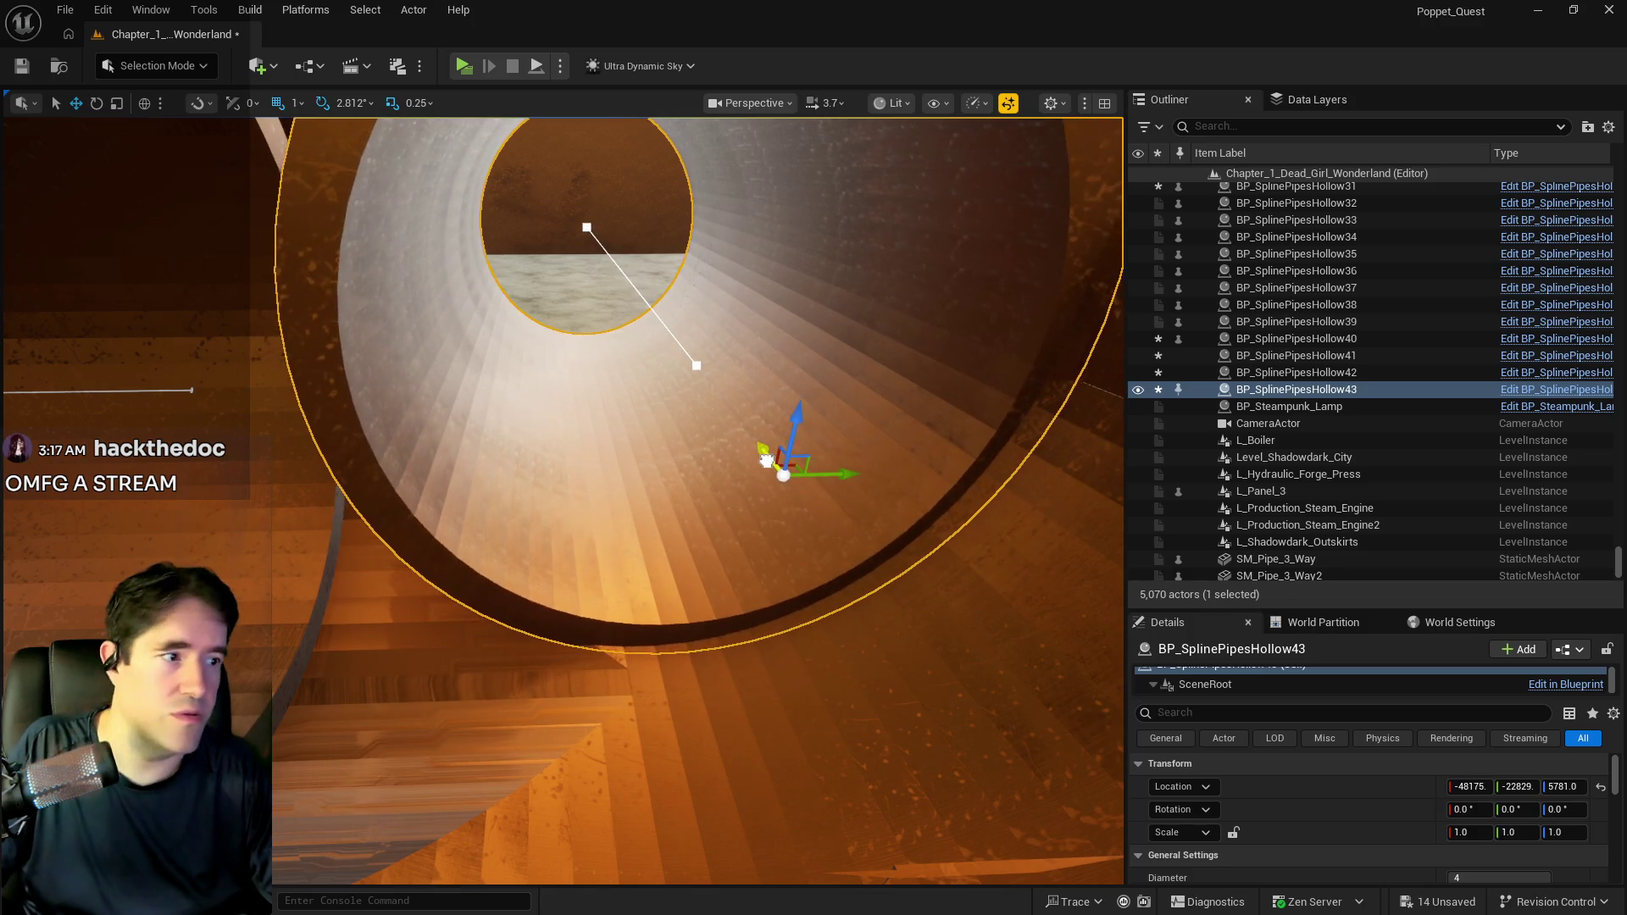
mouse_move(807, 745)
left_mouse_down()
mouse_move(695, 685)
mouse_move(806, 745)
mouse_move(618, 691)
mouse_move(644, 648)
mouse_move(843, 538)
mouse_move(1094, 472)
mouse_move(974, 479)
mouse_move(944, 525)
left_mouse_up()
Center BP_SplinePipesHollow43 in the hole and pull its end point back to the hole.
left_click_drag(700, 469, 701, 455)
left_click_drag(768, 511, 762, 510)
left_click(1002, 438)
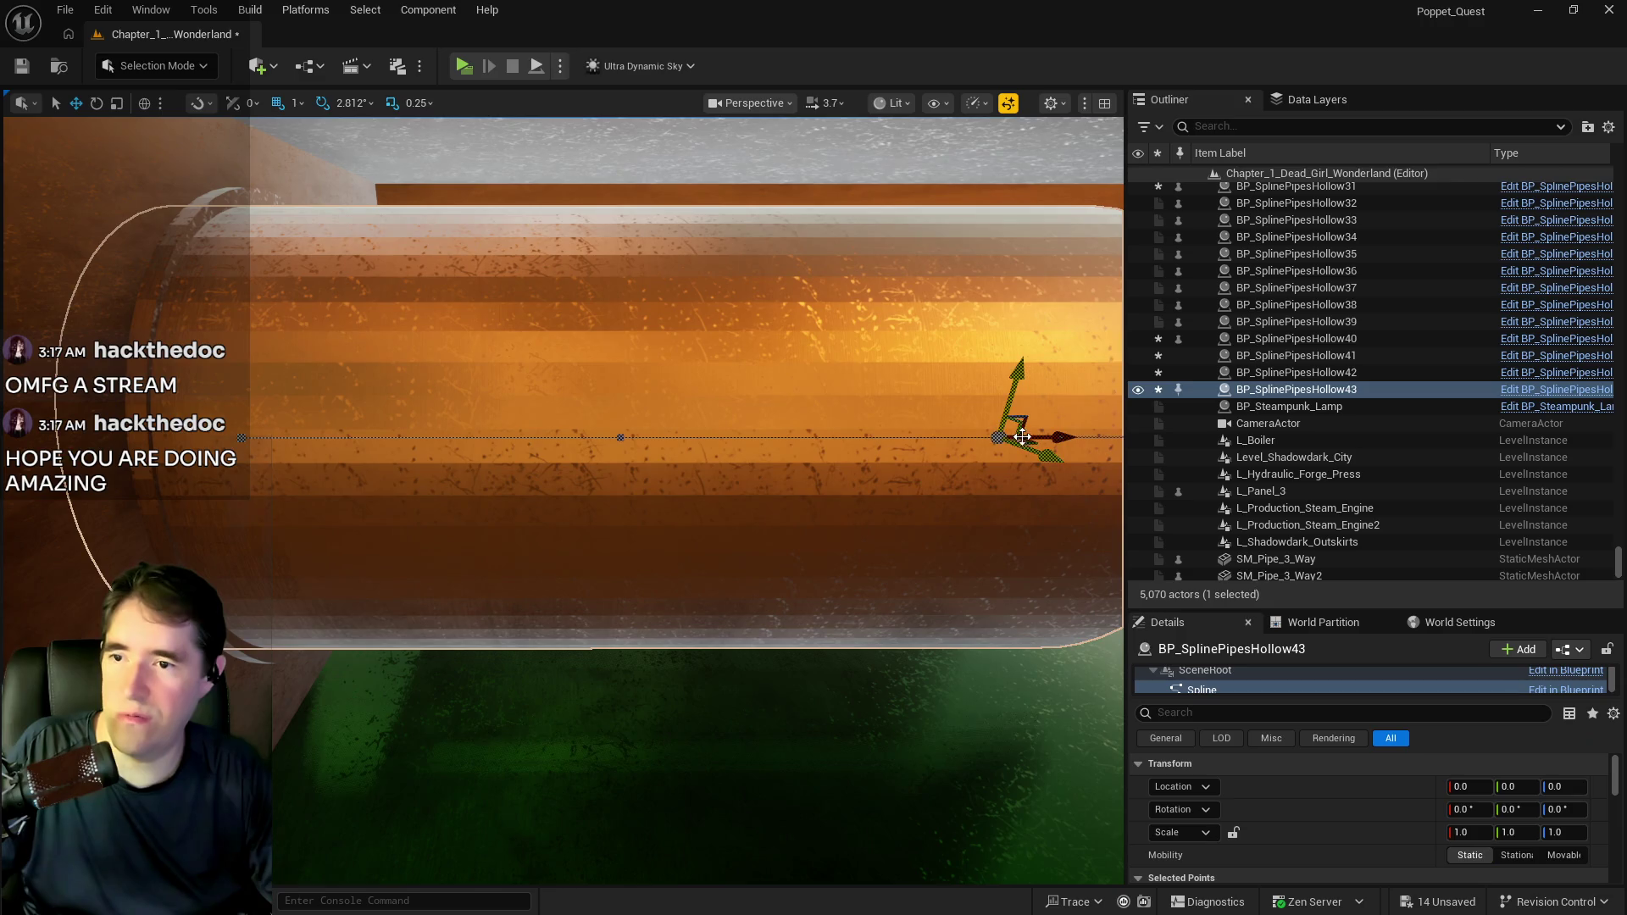
left_click_drag(1047, 437, 387, 447)
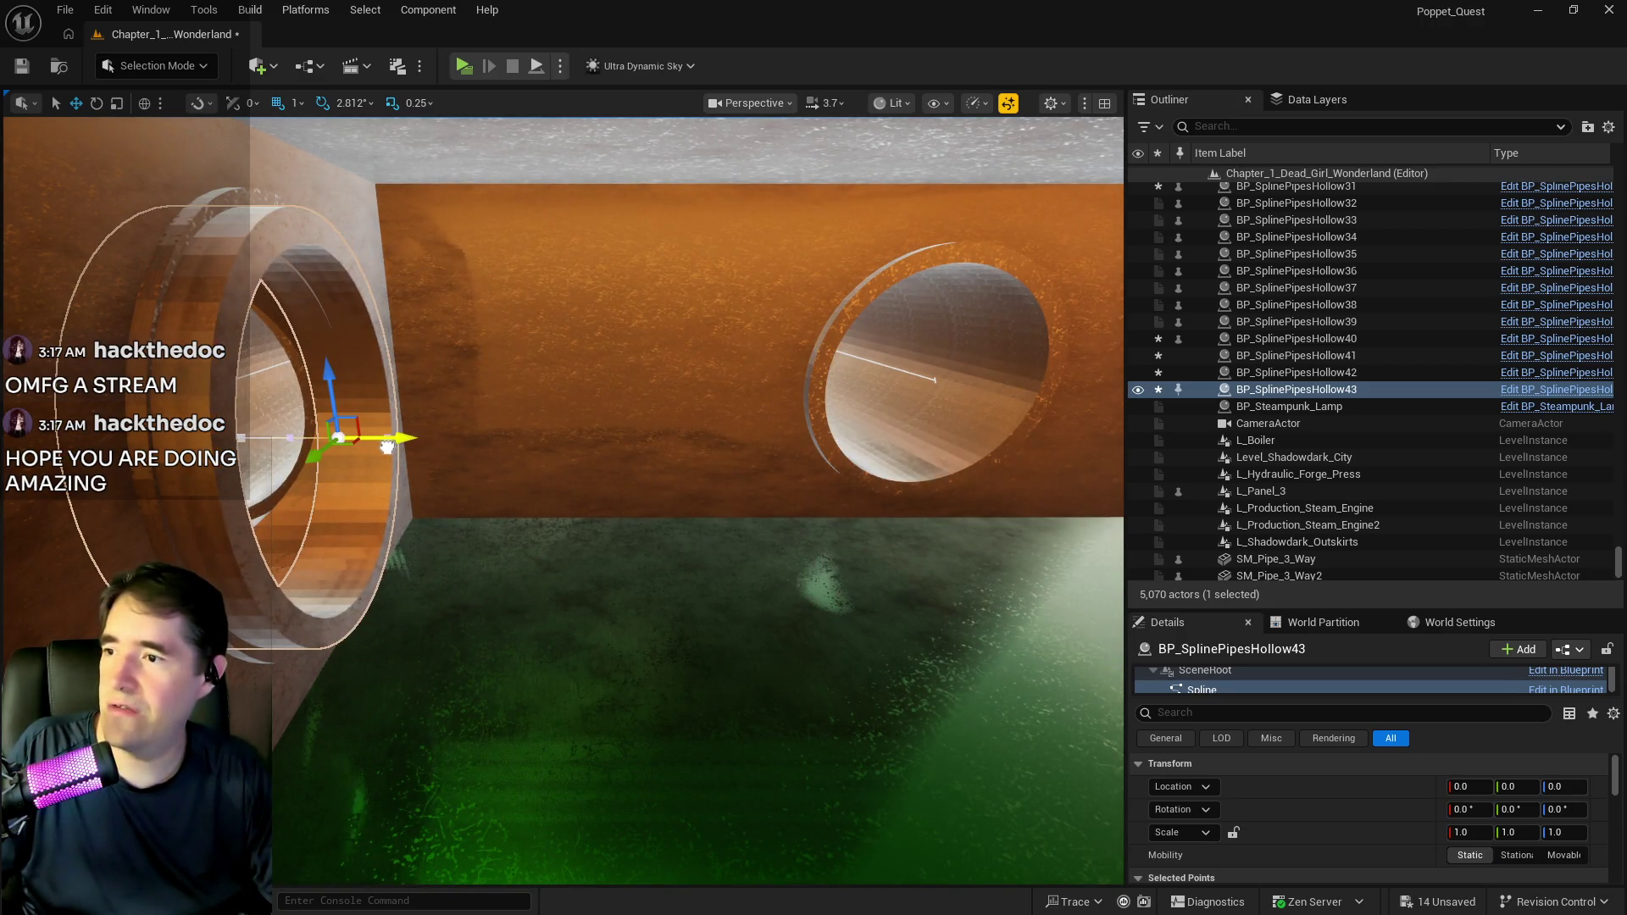
left_click_drag(448, 551, 448, 551)
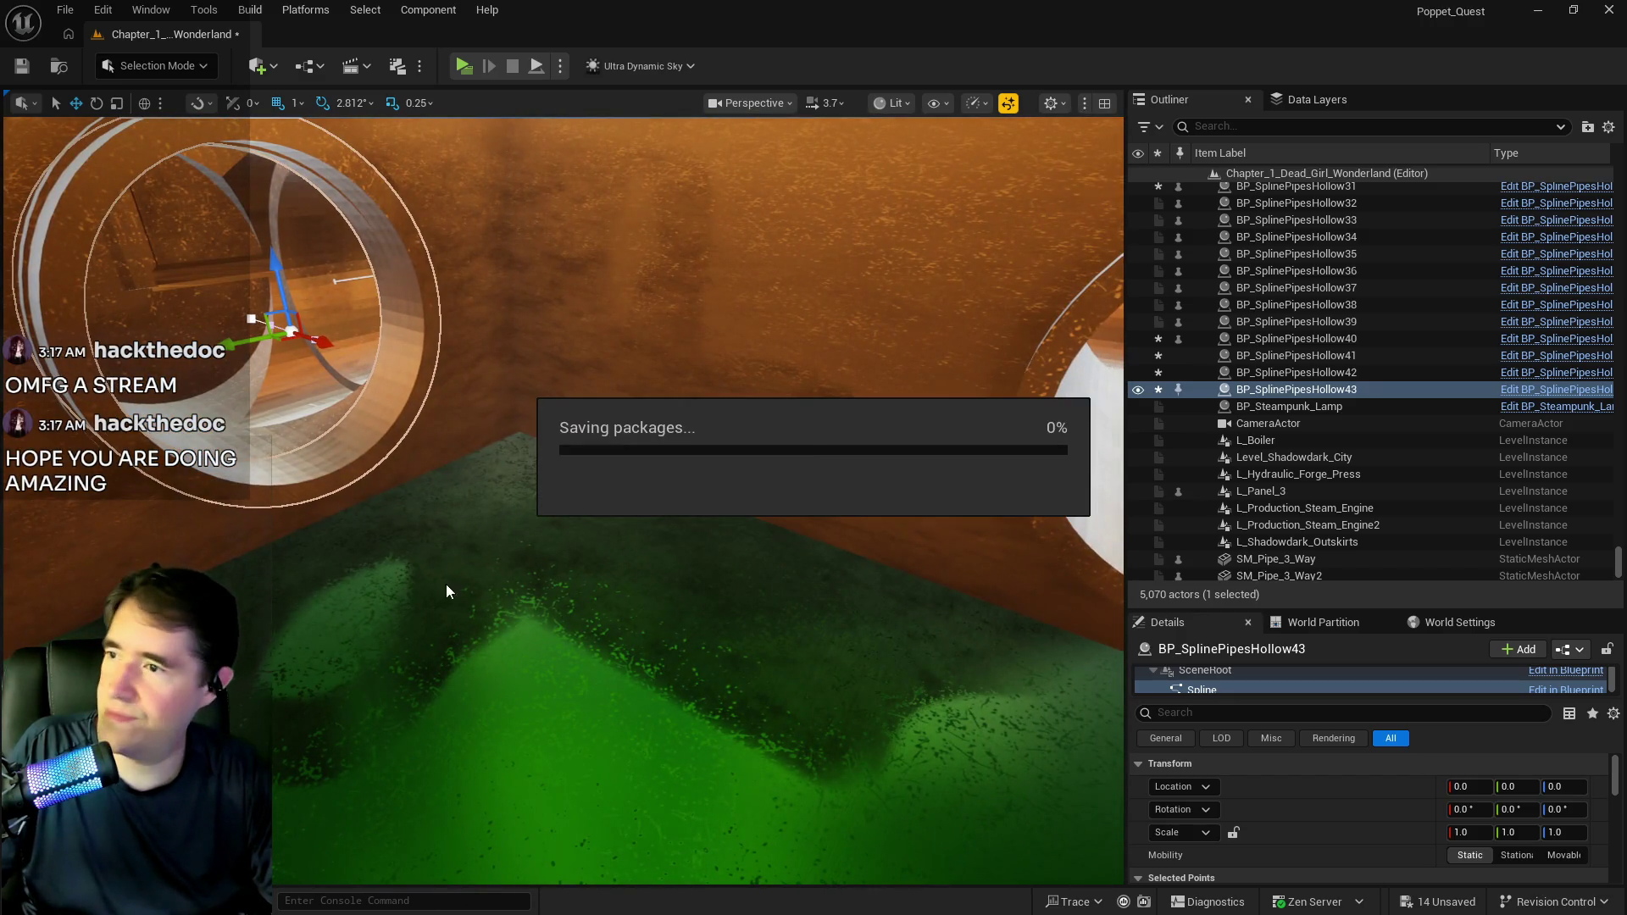
Let the save finish while turning the view toward the room, then refocus on the selected pipe.
left_click_drag(561, 624, 502, 651)
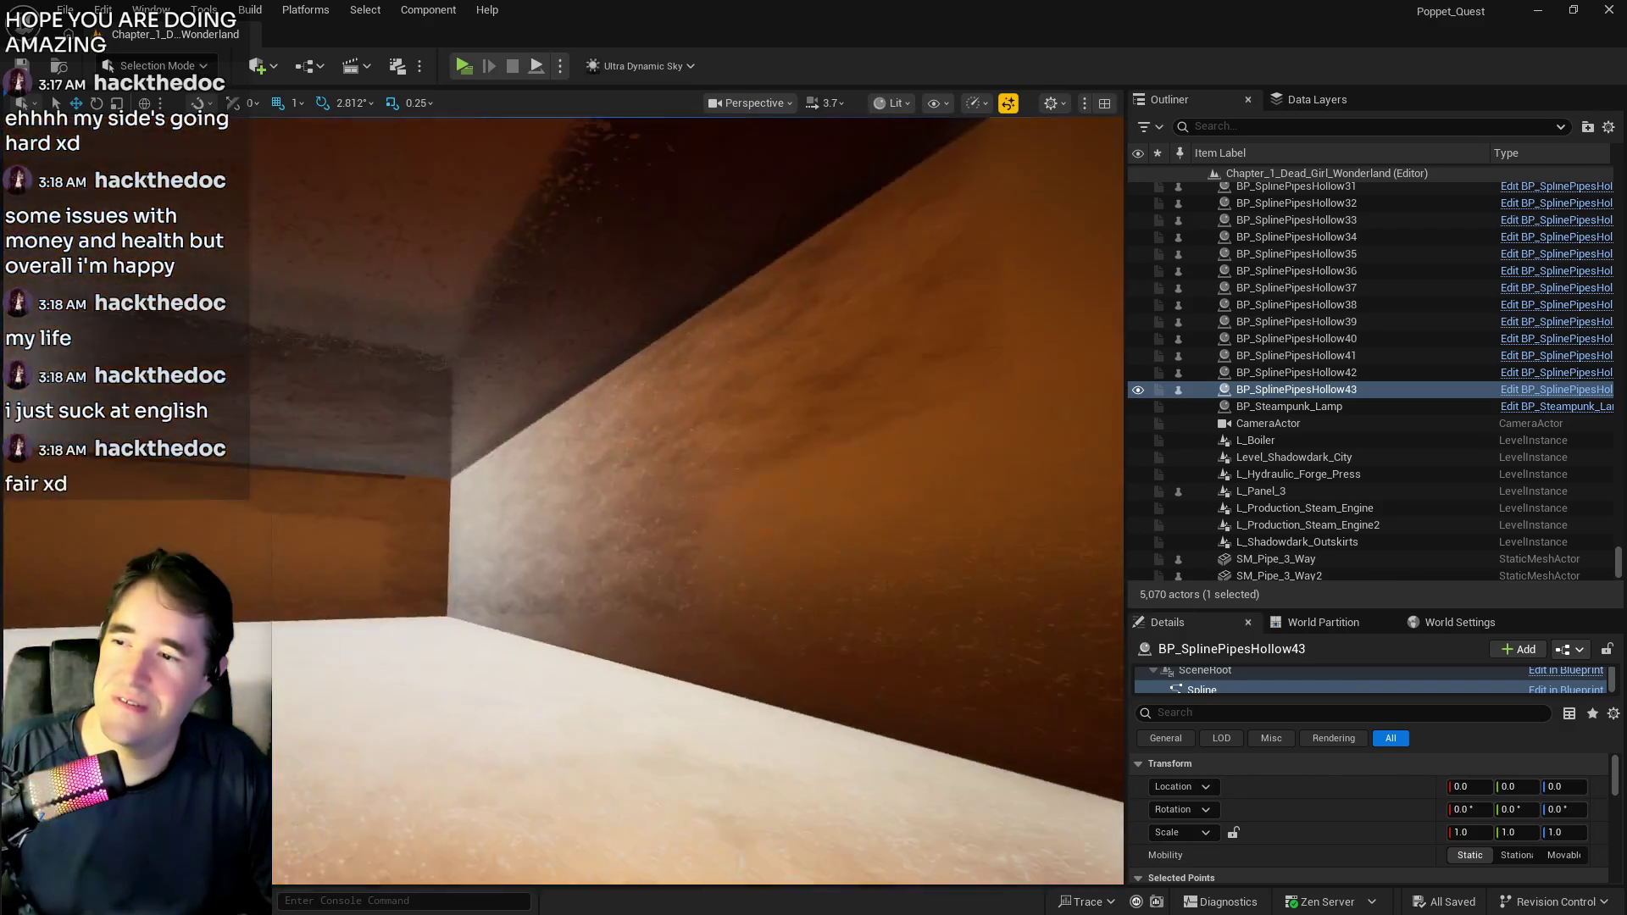
key("f")
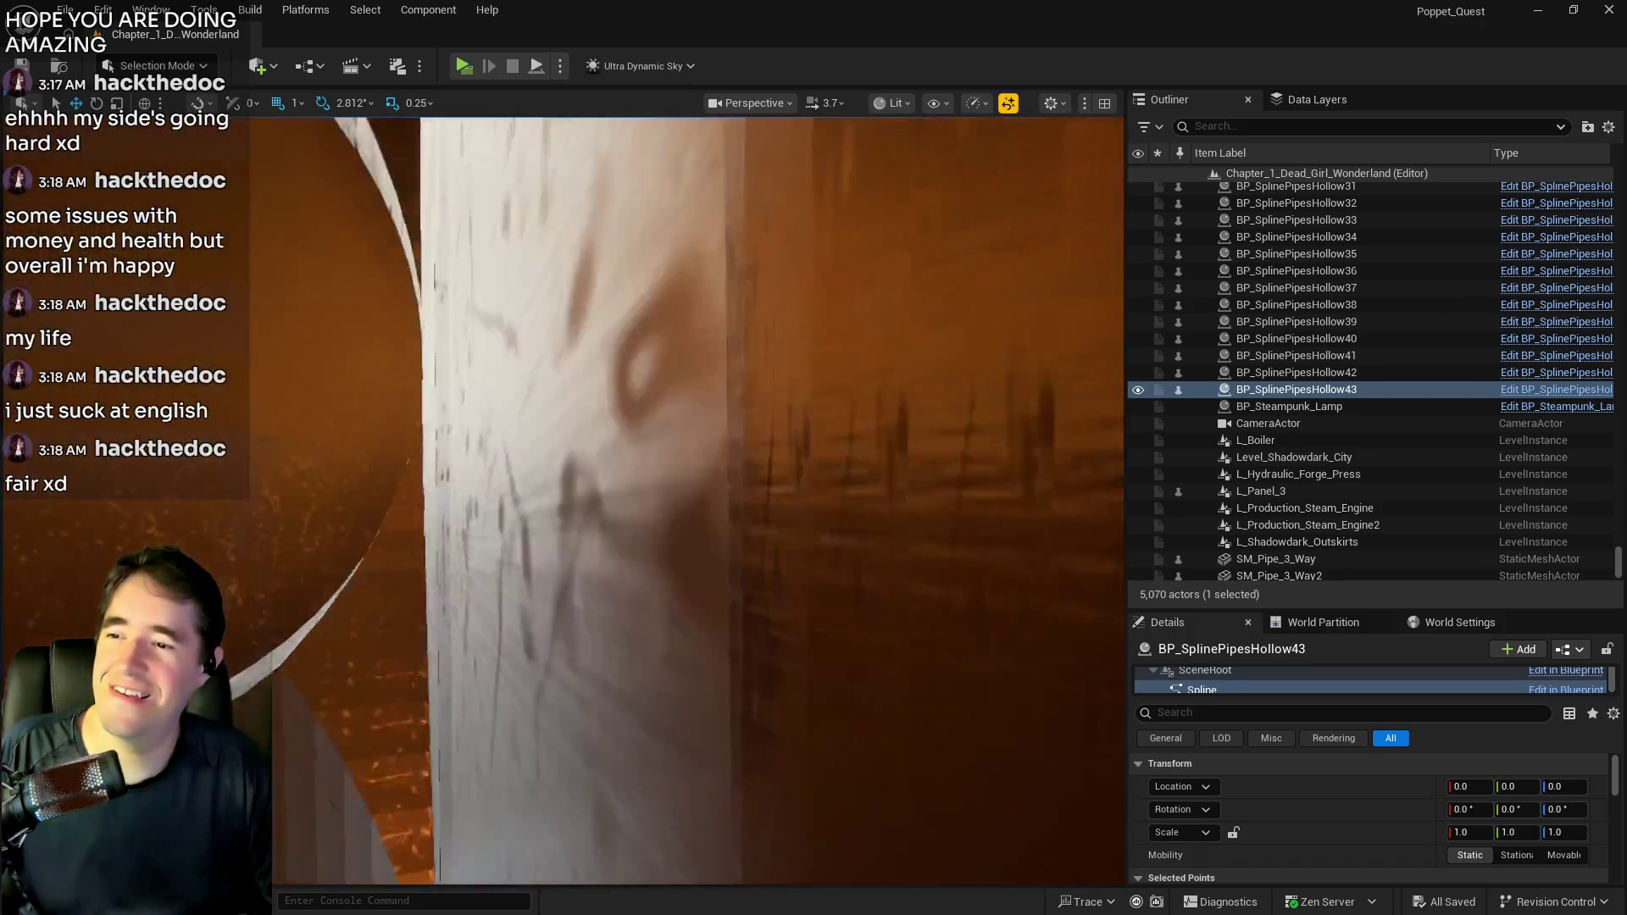
Fly back into the room and select the vertical three-way junction SM_Pipe_Vertical_3_Way3.
left_click_drag(698, 500, 698, 500)
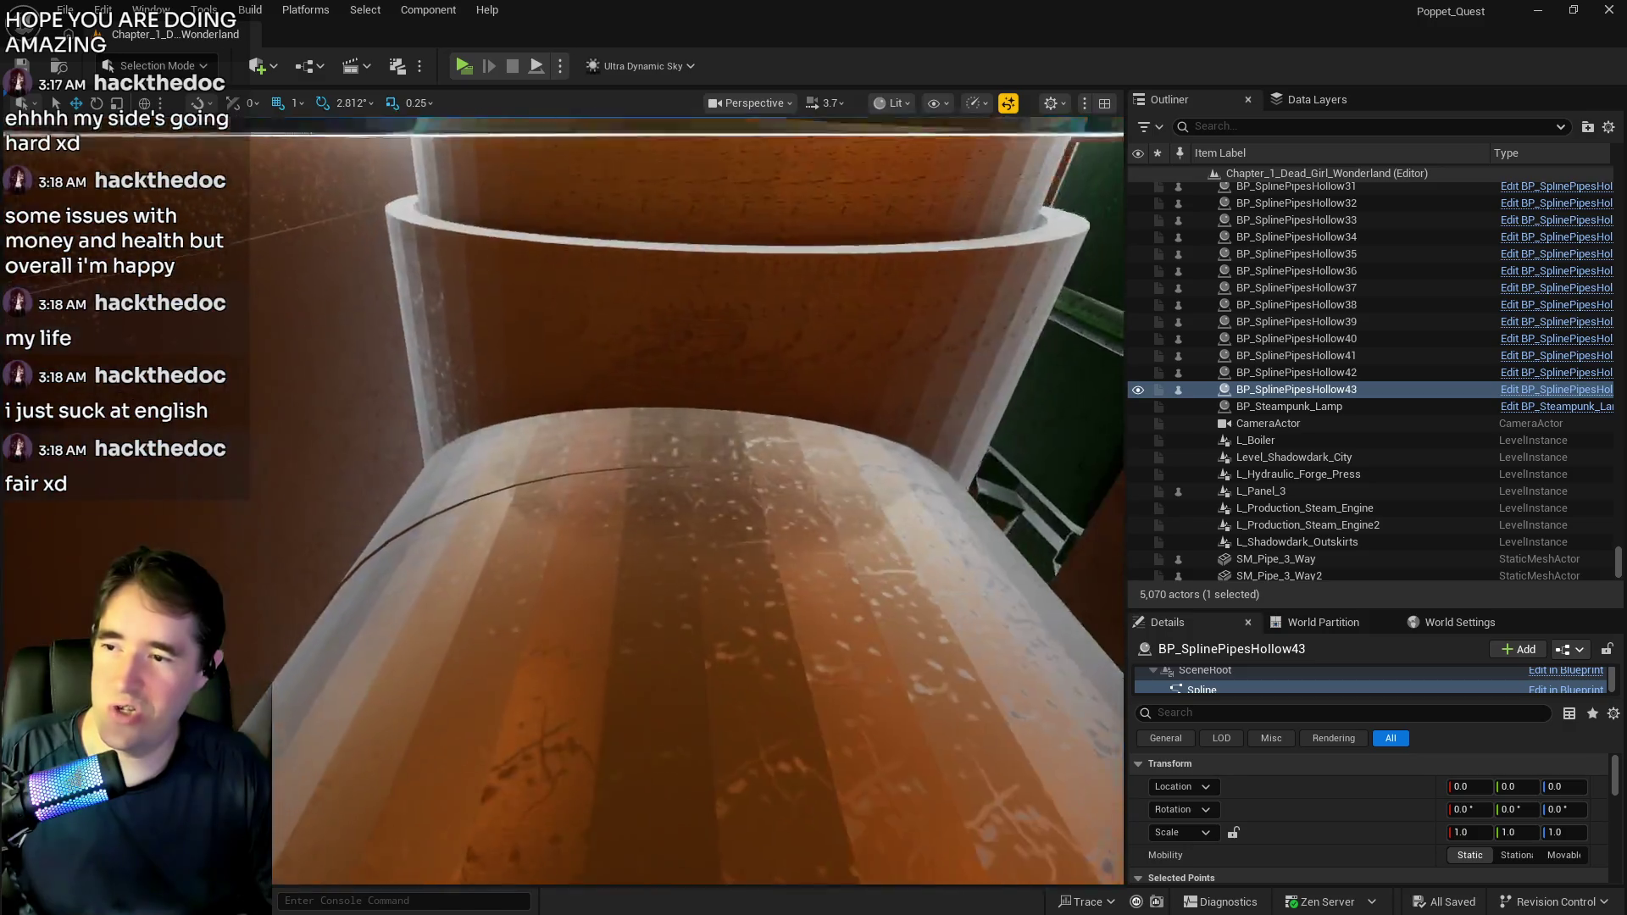
left_click_drag(698, 500, 698, 500)
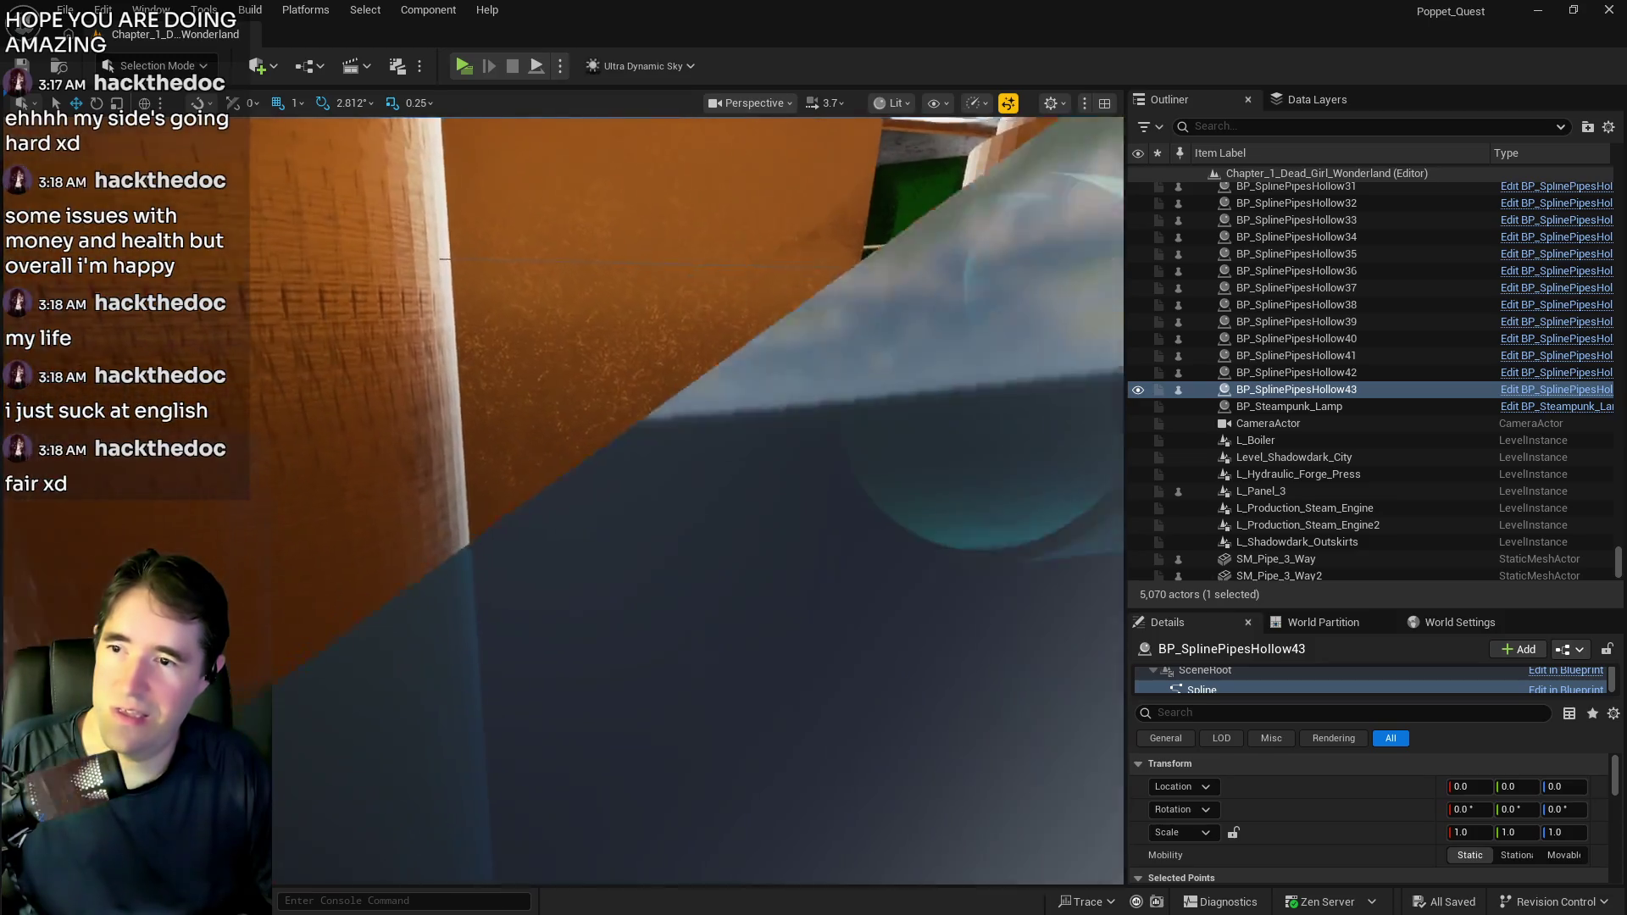
scroll(699, 500, "down", 3)
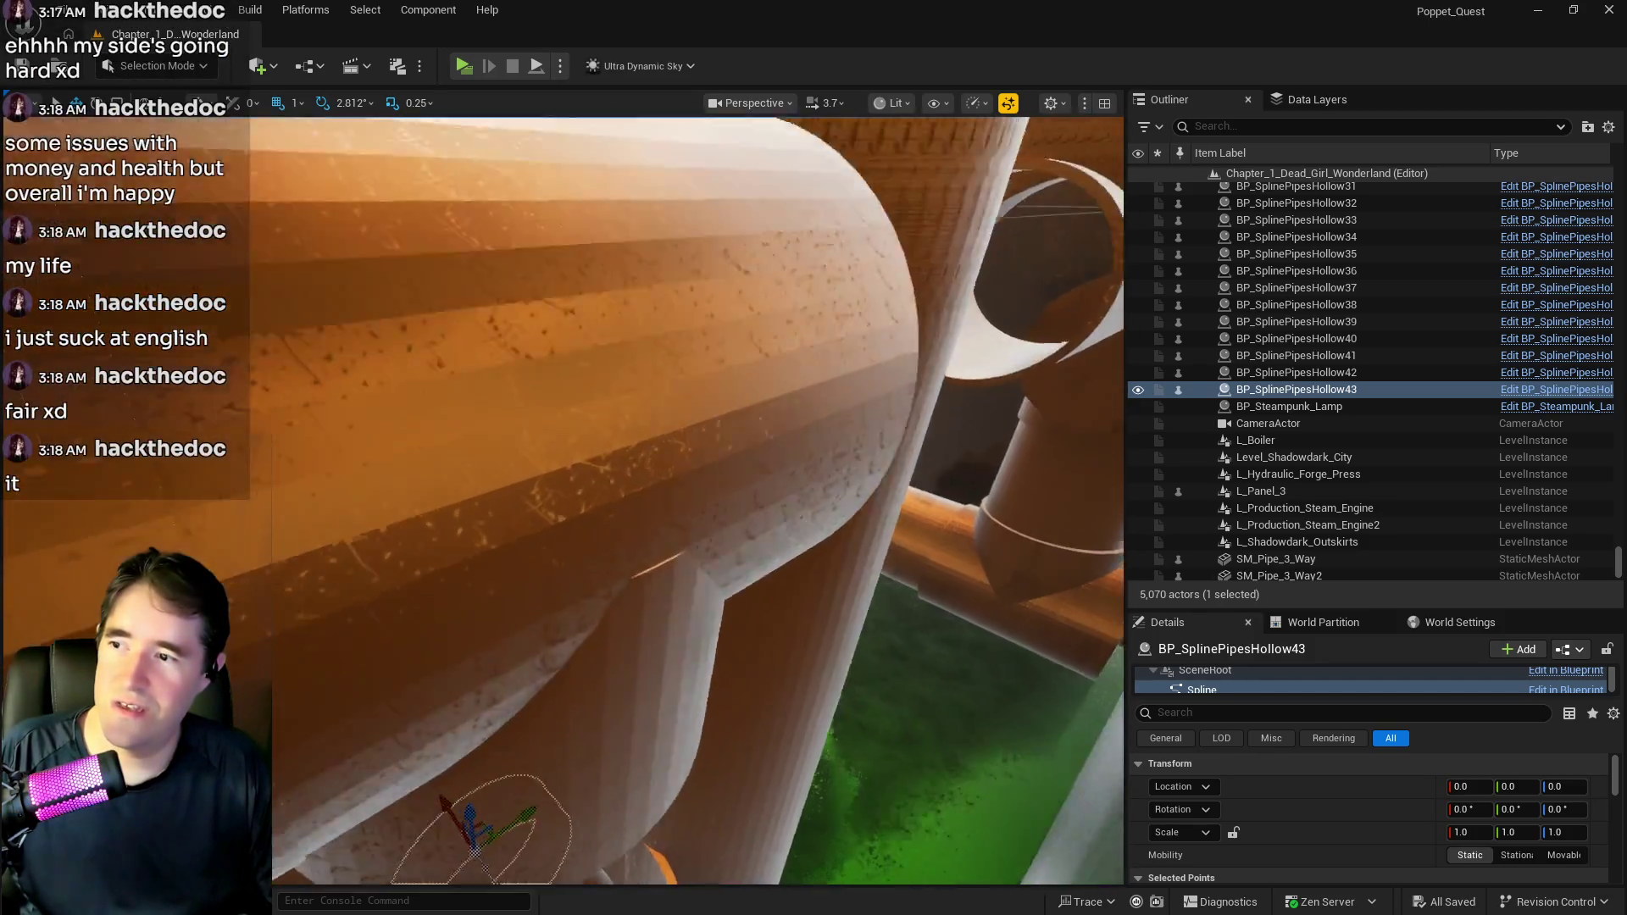
scroll(573, 362, "up", 2)
left_click(573, 362)
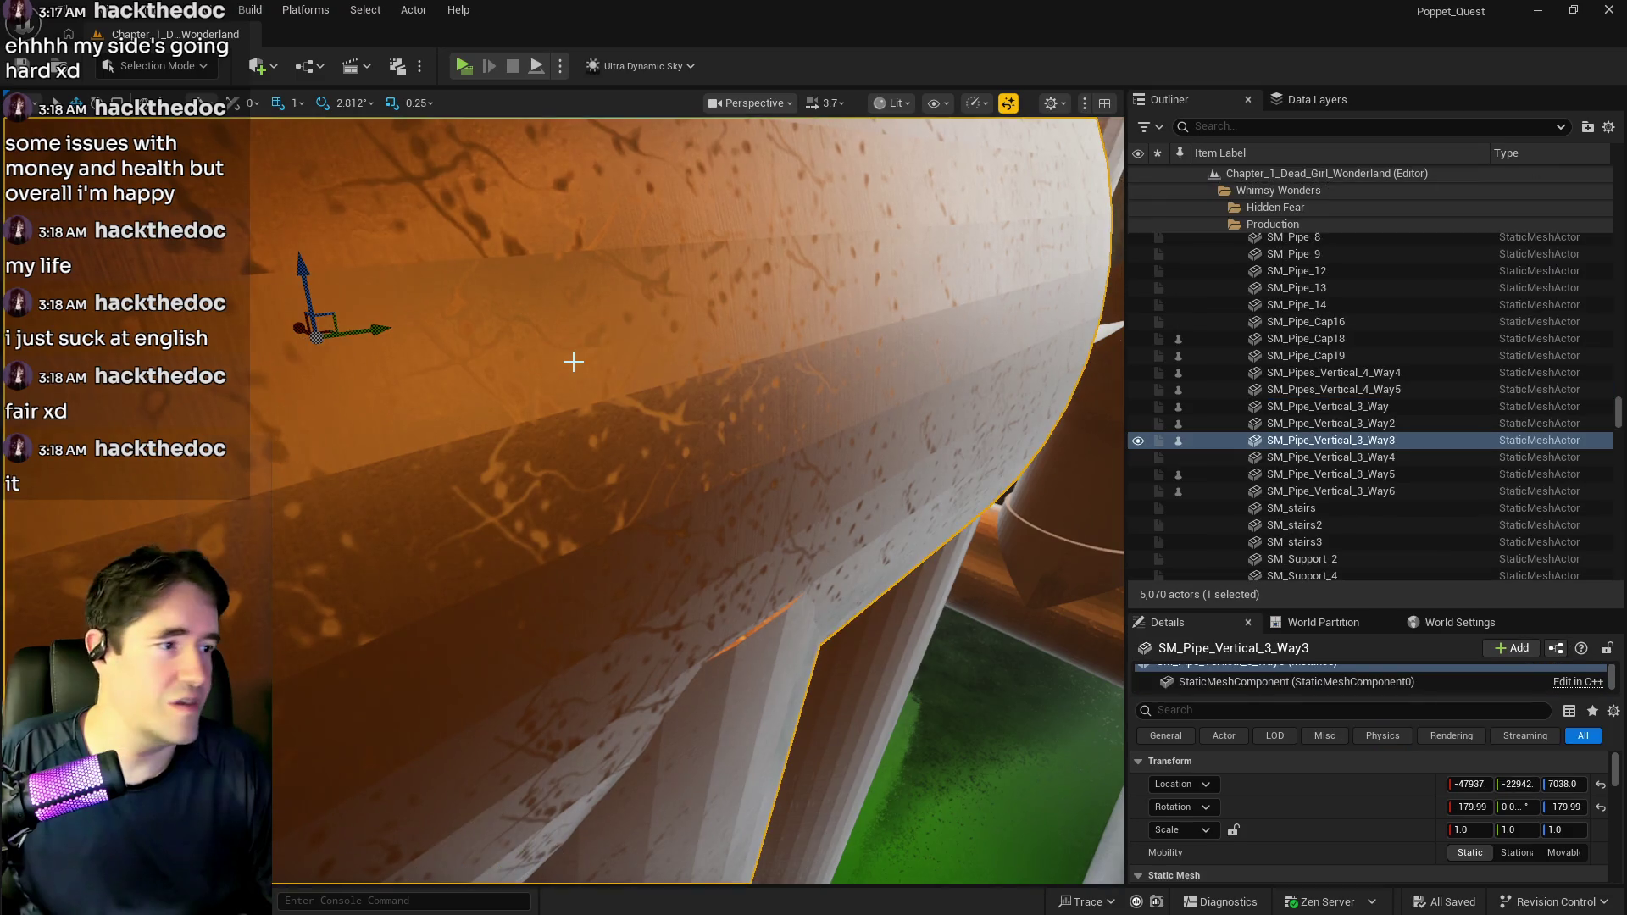
Alt-drag the junction into a copy beside it and rotate the copy 90°.
scroll(573, 362, "down", 4)
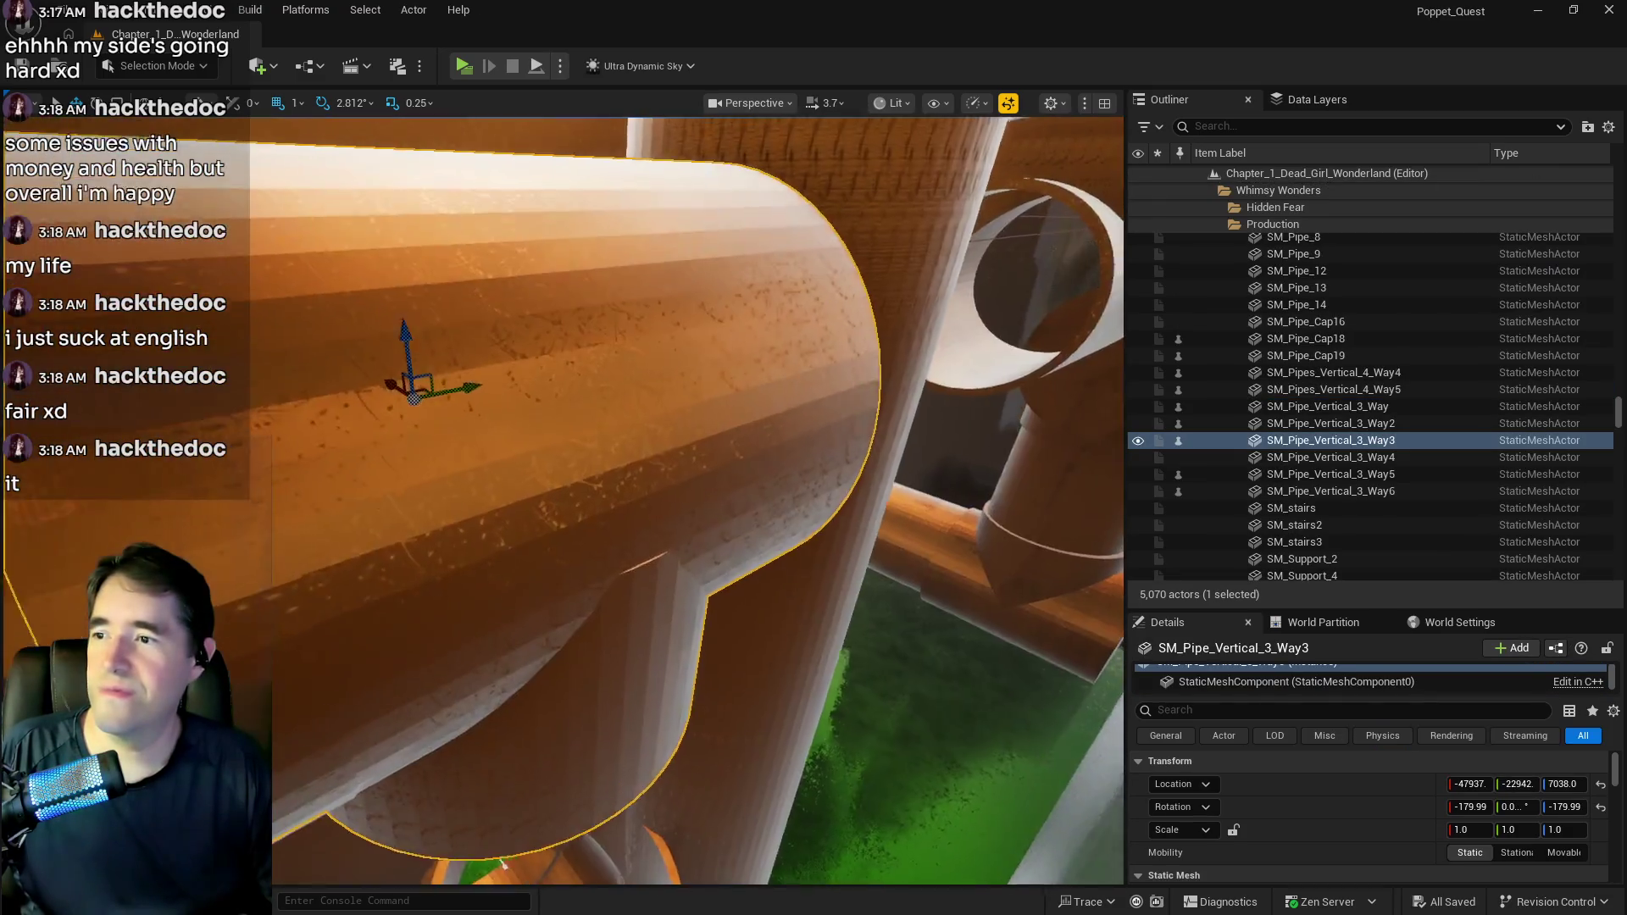
mouse_move(445, 391)
left_mouse_down("alt")
mouse_move(763, 324)
mouse_move(606, 339)
left_mouse_up("alt")
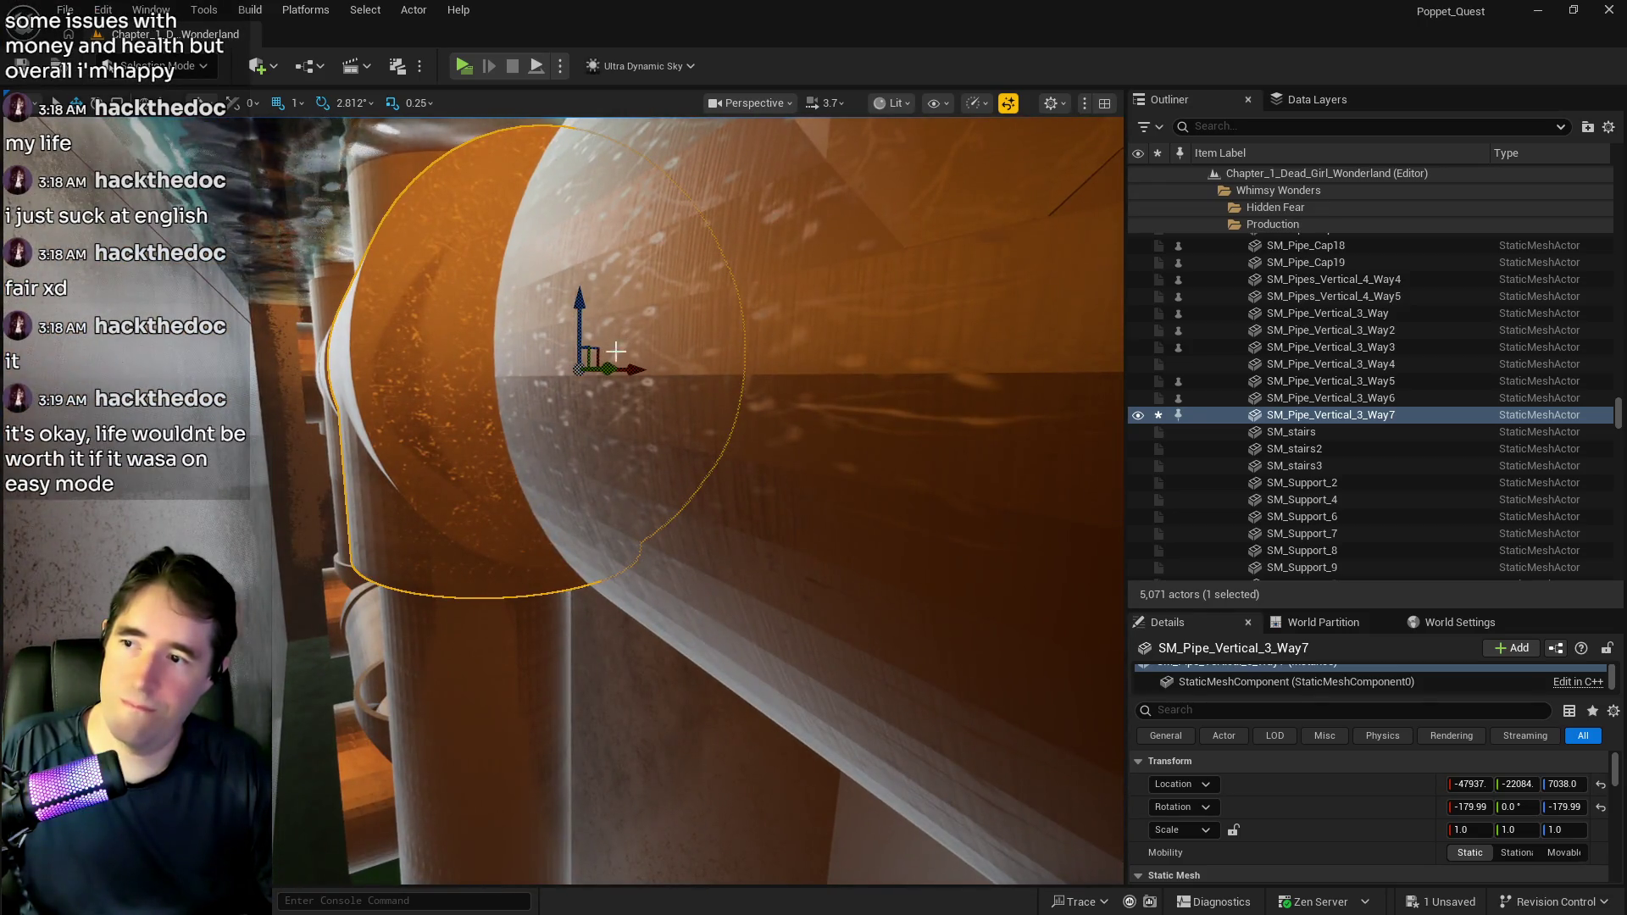
key("e")
mouse_move(509, 424)
left_mouse_down()
mouse_move(578, 379)
mouse_move(472, 509)
left_mouse_up()
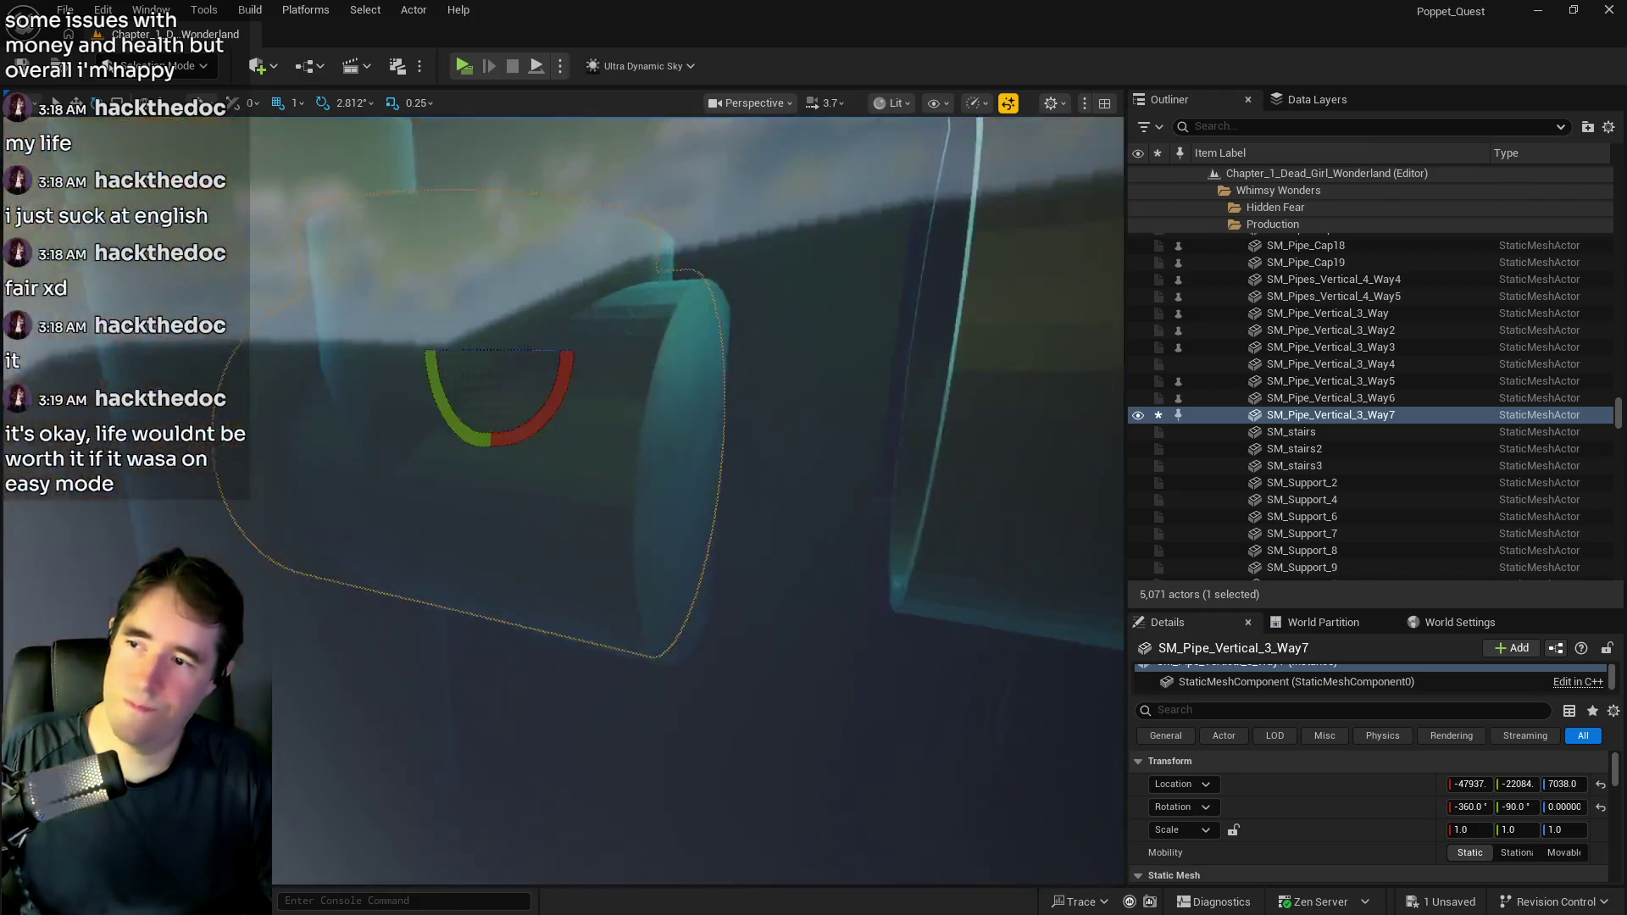
Slide the junction copy toward the original and raise it to Z 7191 at X -48012.
key("w")
scroll(472, 509, "down", 10)
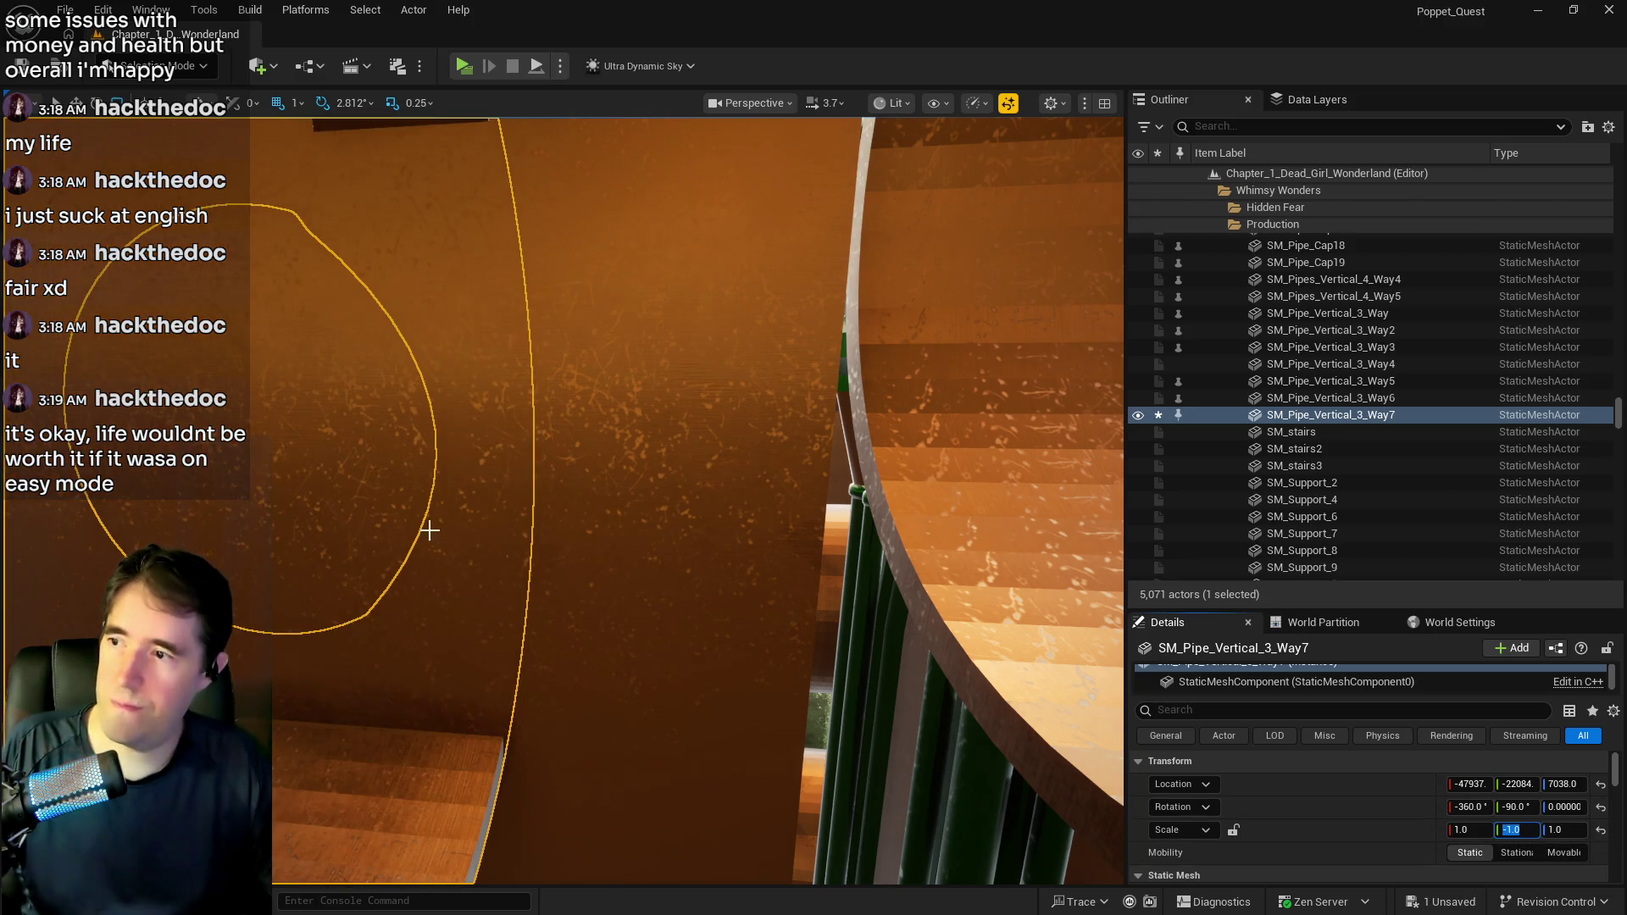
key("f")
left_click_drag(526, 292, 750, 315)
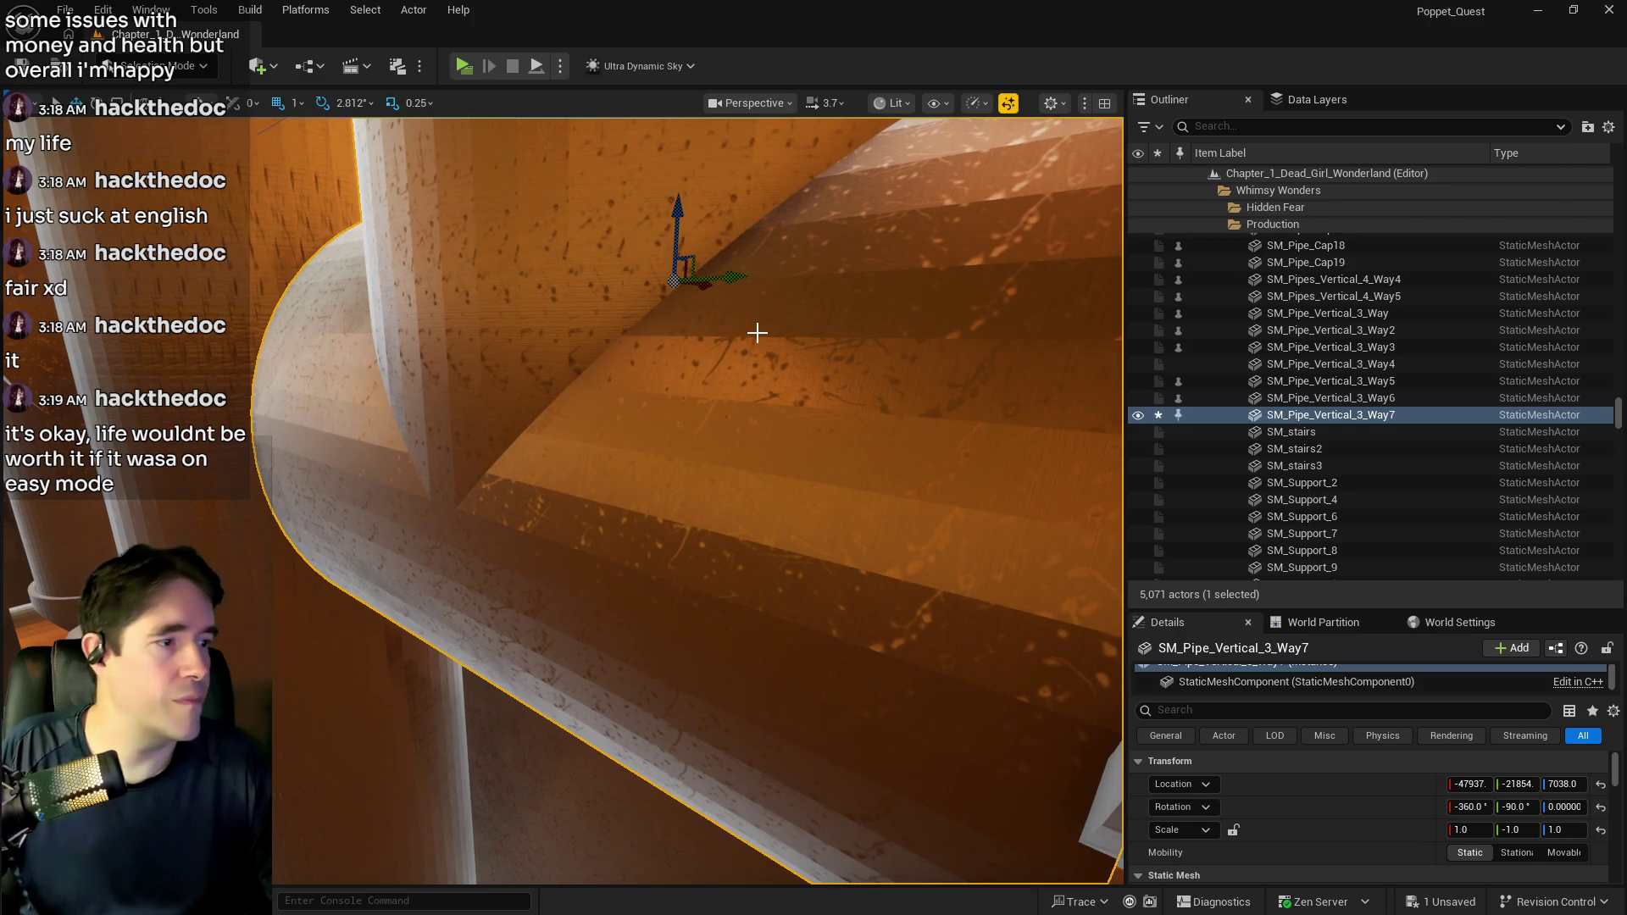
left_click_drag(710, 342, 710, 342)
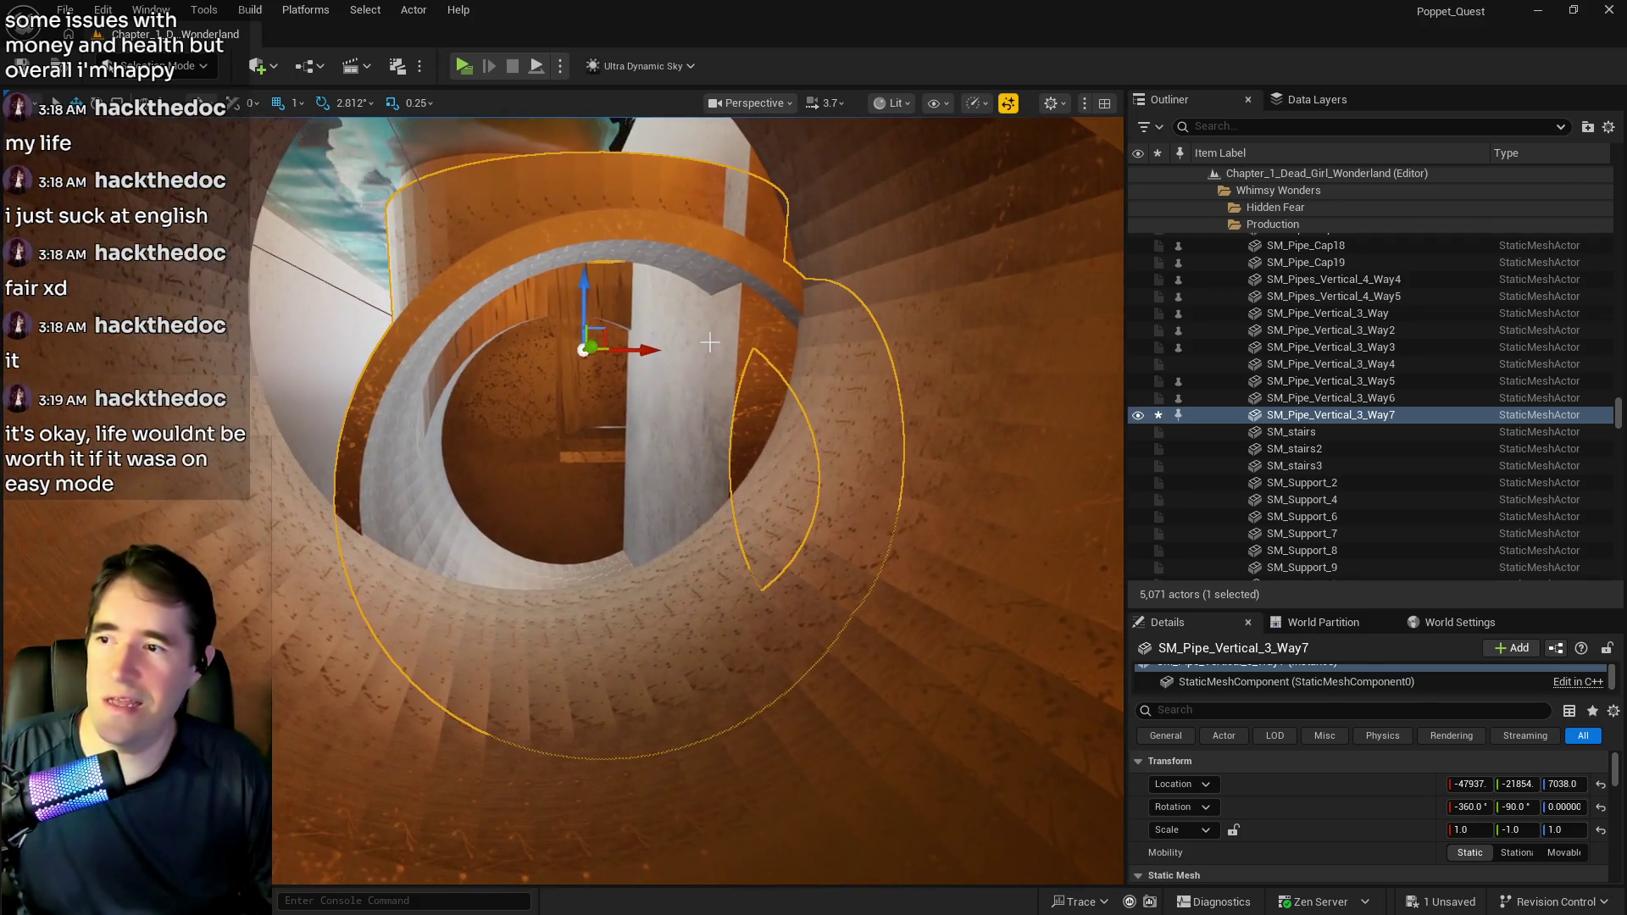
left_click_drag(592, 295, 592, 173)
left_click_drag(637, 247, 585, 244)
left_click_drag(527, 175, 526, 154)
key("s")
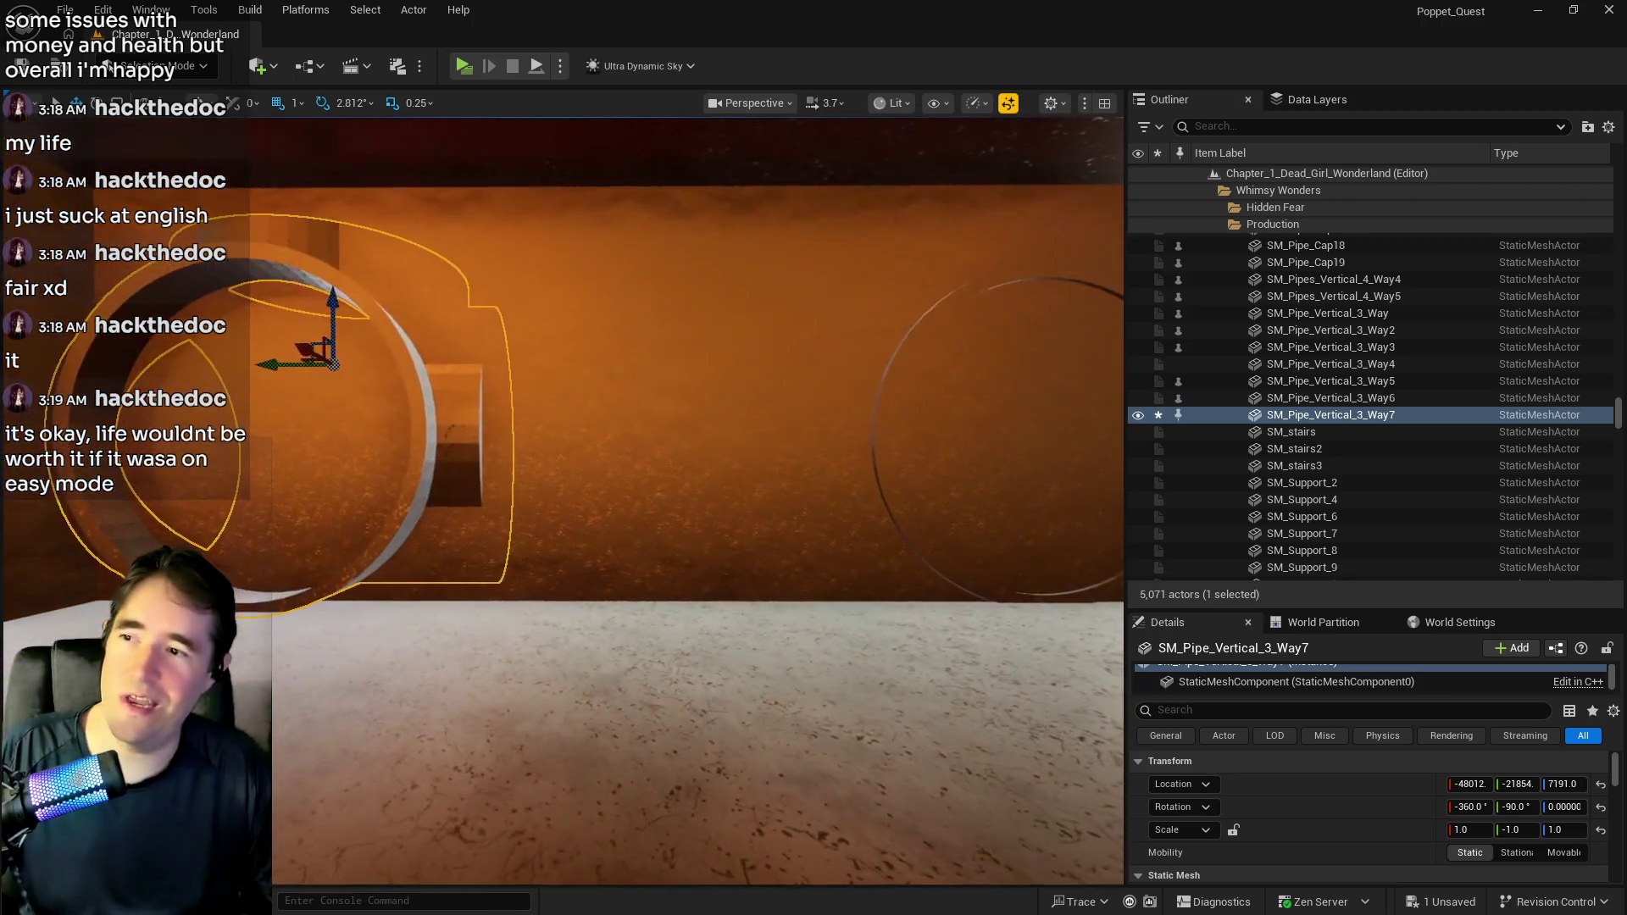
key("a")
right_click(543, 236)
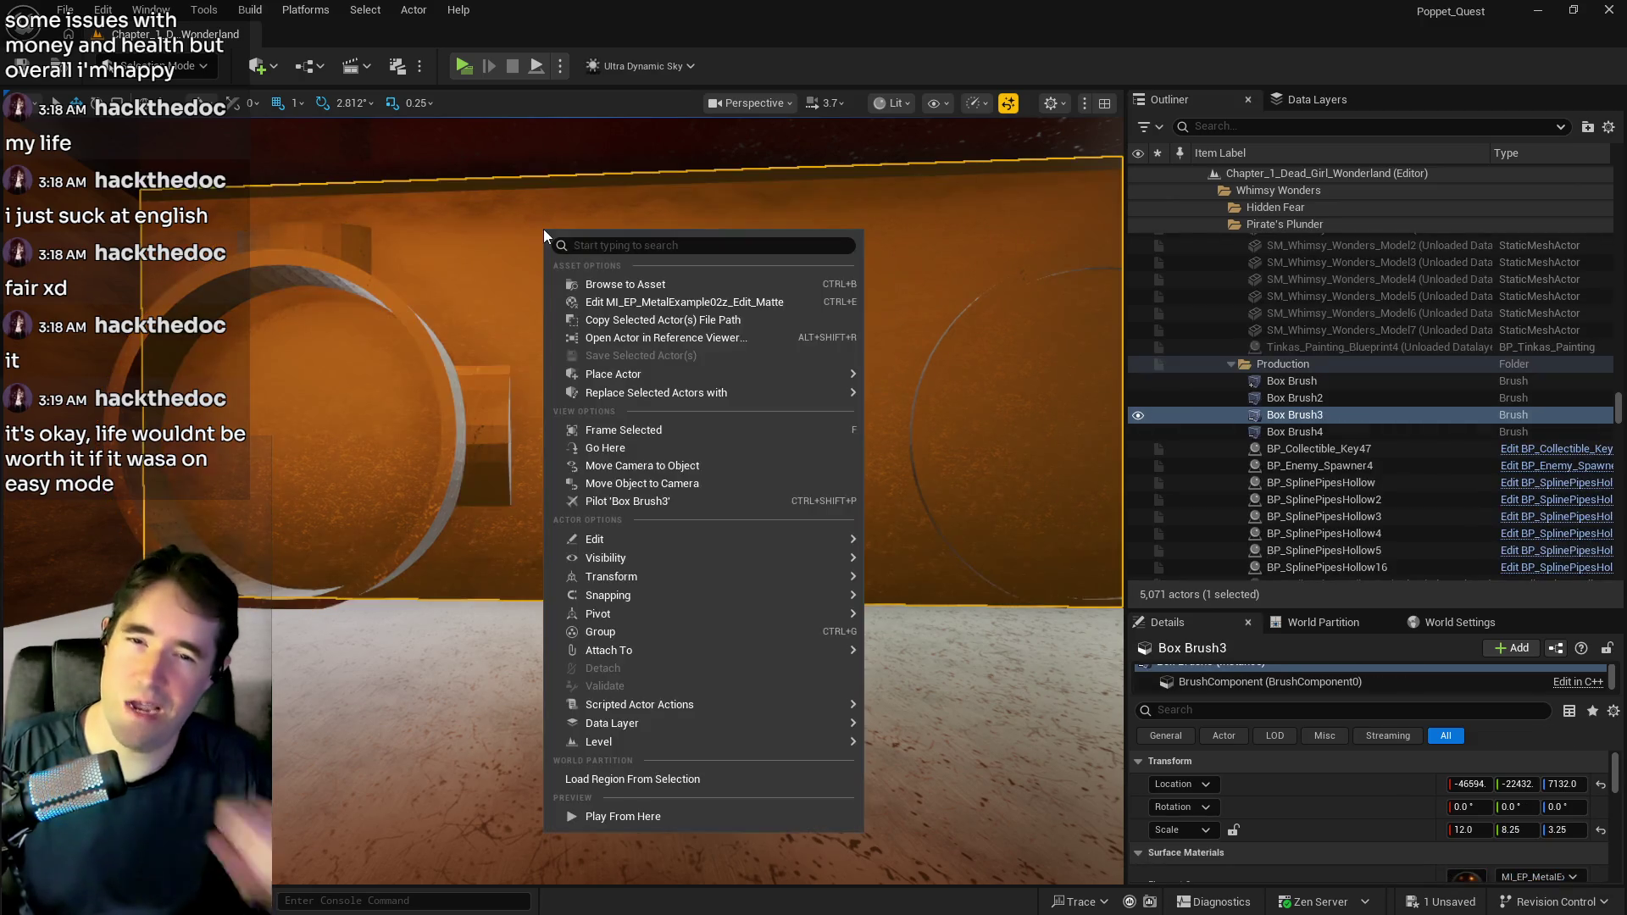
Select SM_Pipe_3_Way29 and copy its Location X value of -48089.
left_click(720, 19)
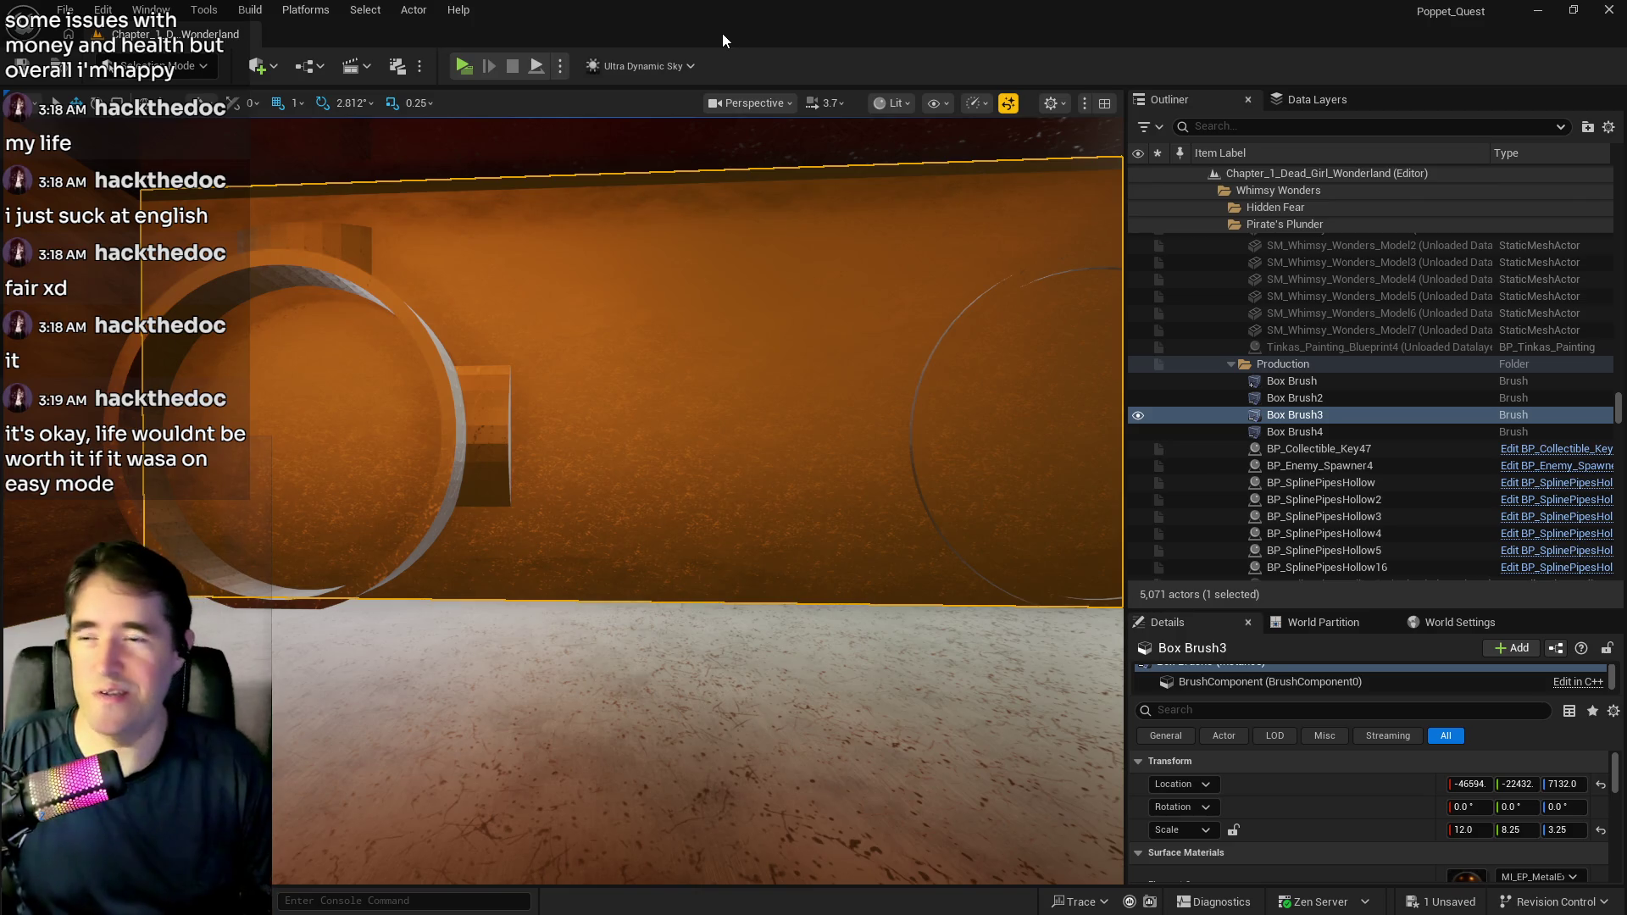
mouse_move(684, 246)
left_mouse_down()
mouse_move(669, 212)
mouse_move(611, 244)
mouse_move(627, 388)
left_mouse_up()
left_click_drag(563, 729, 565, 719)
left_click(496, 722)
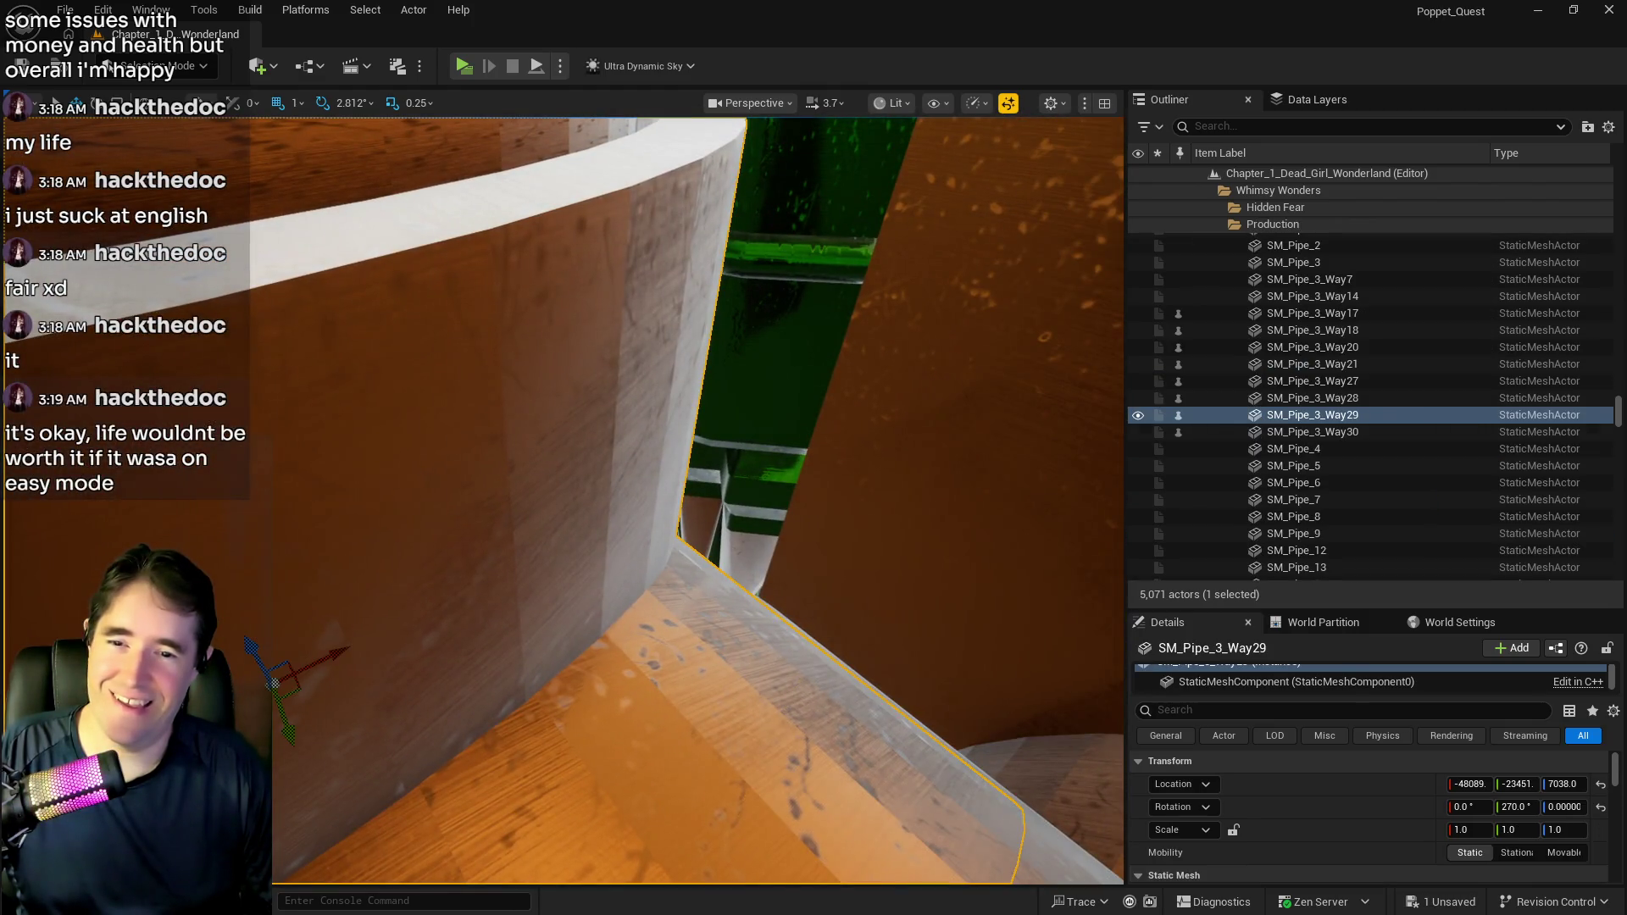
key("f")
left_click(1463, 785)
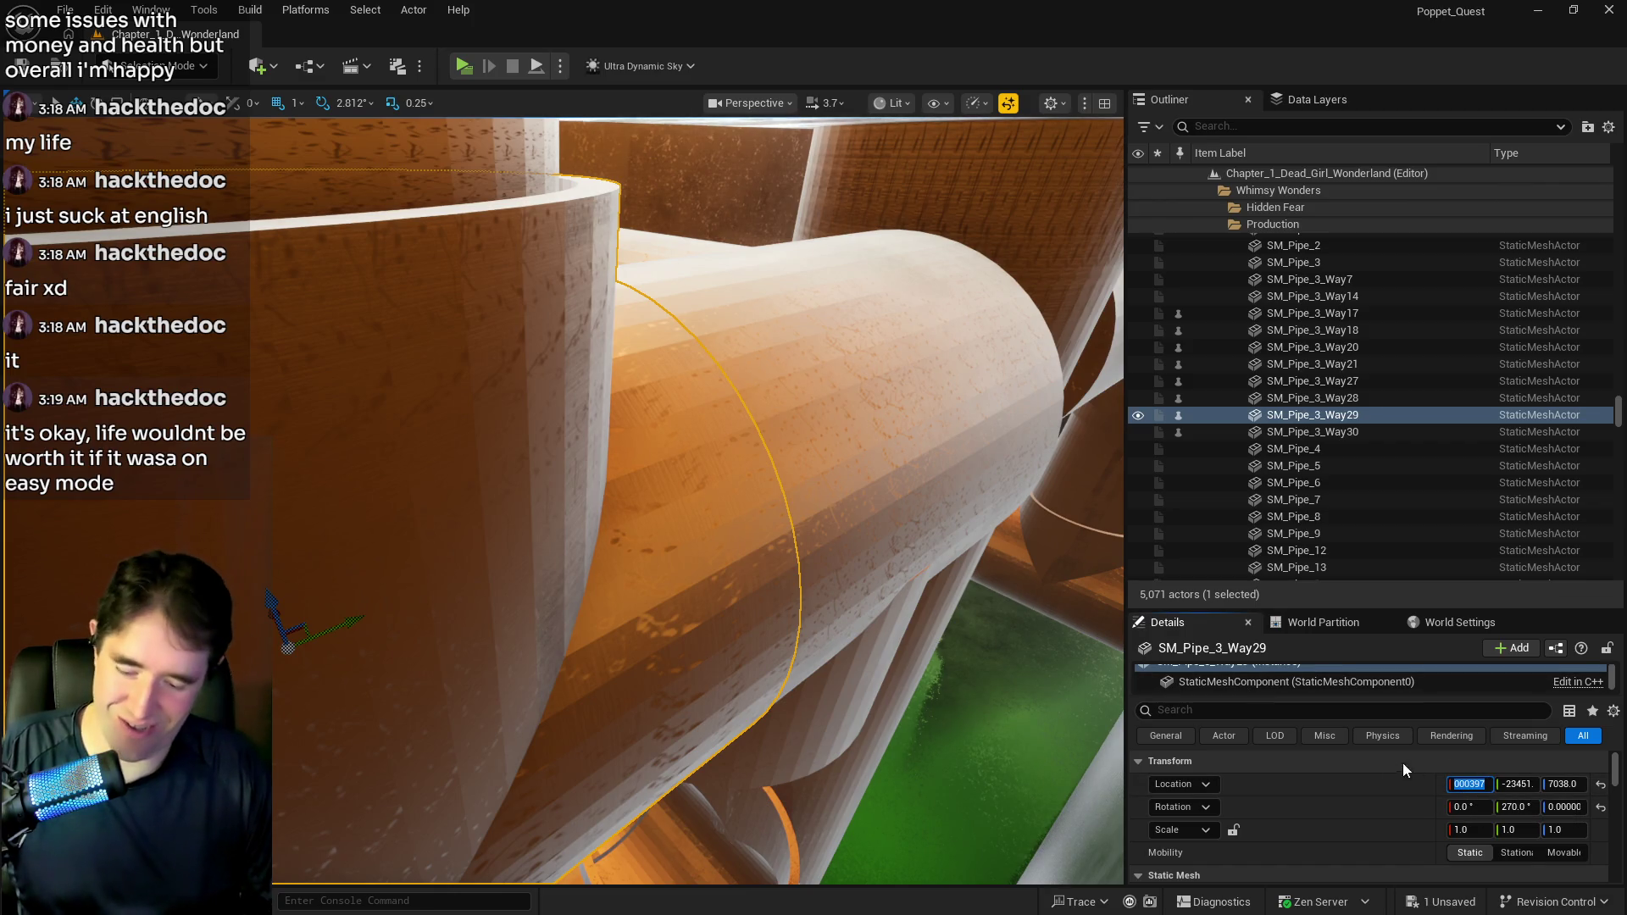
Set the copied junction SM_Pipe_Vertical_3_Way7's Location X to -48089.
left_click_drag(1070, 754, 1035, 703)
left_click_drag(725, 650, 725, 651)
left_click(711, 648)
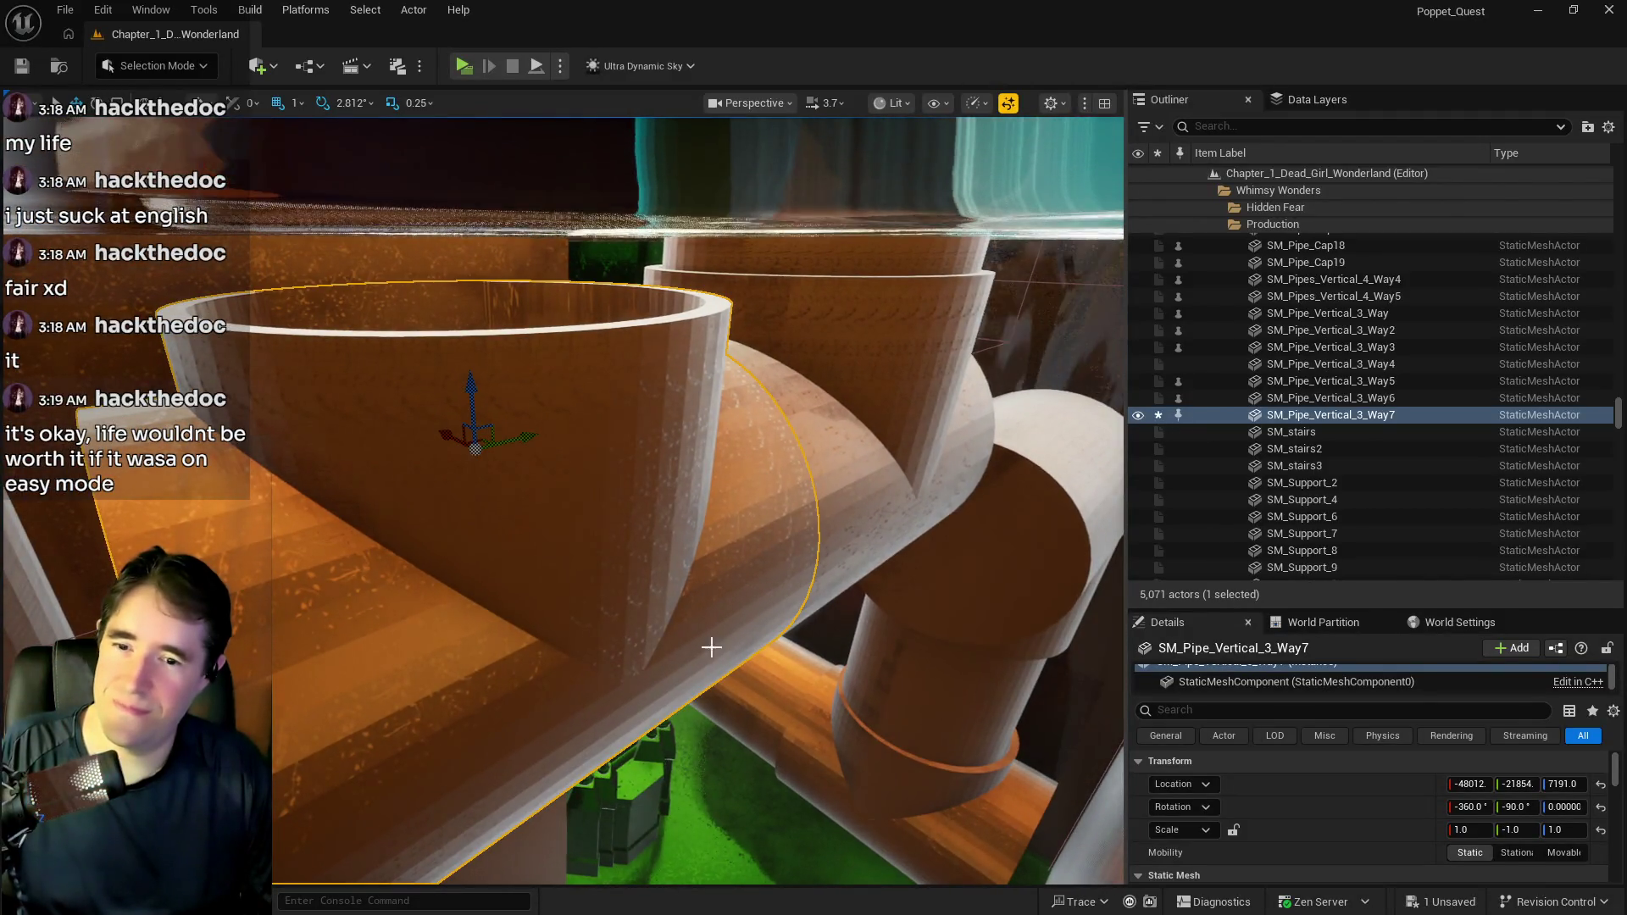
left_click(1471, 783)
type("-48089")
key("Return")
Set SM_Pipe_3_Way28's Location X to -48089 as well, then inspect the aligned pipes.
left_click_drag(726, 625, 726, 625)
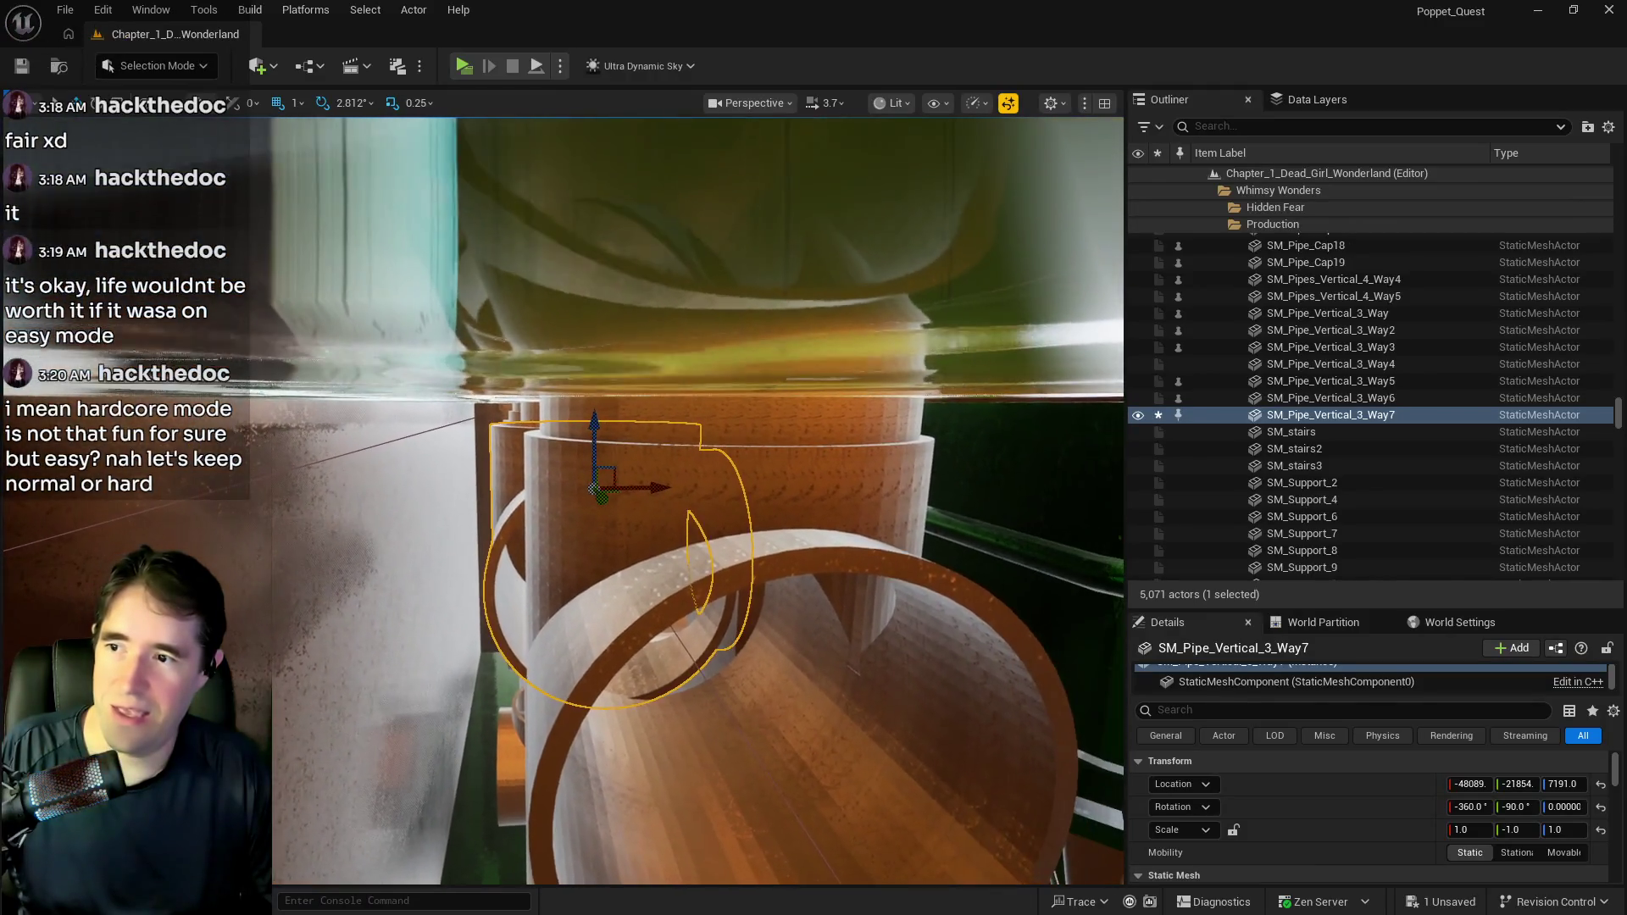
left_click_drag(536, 702, 536, 702)
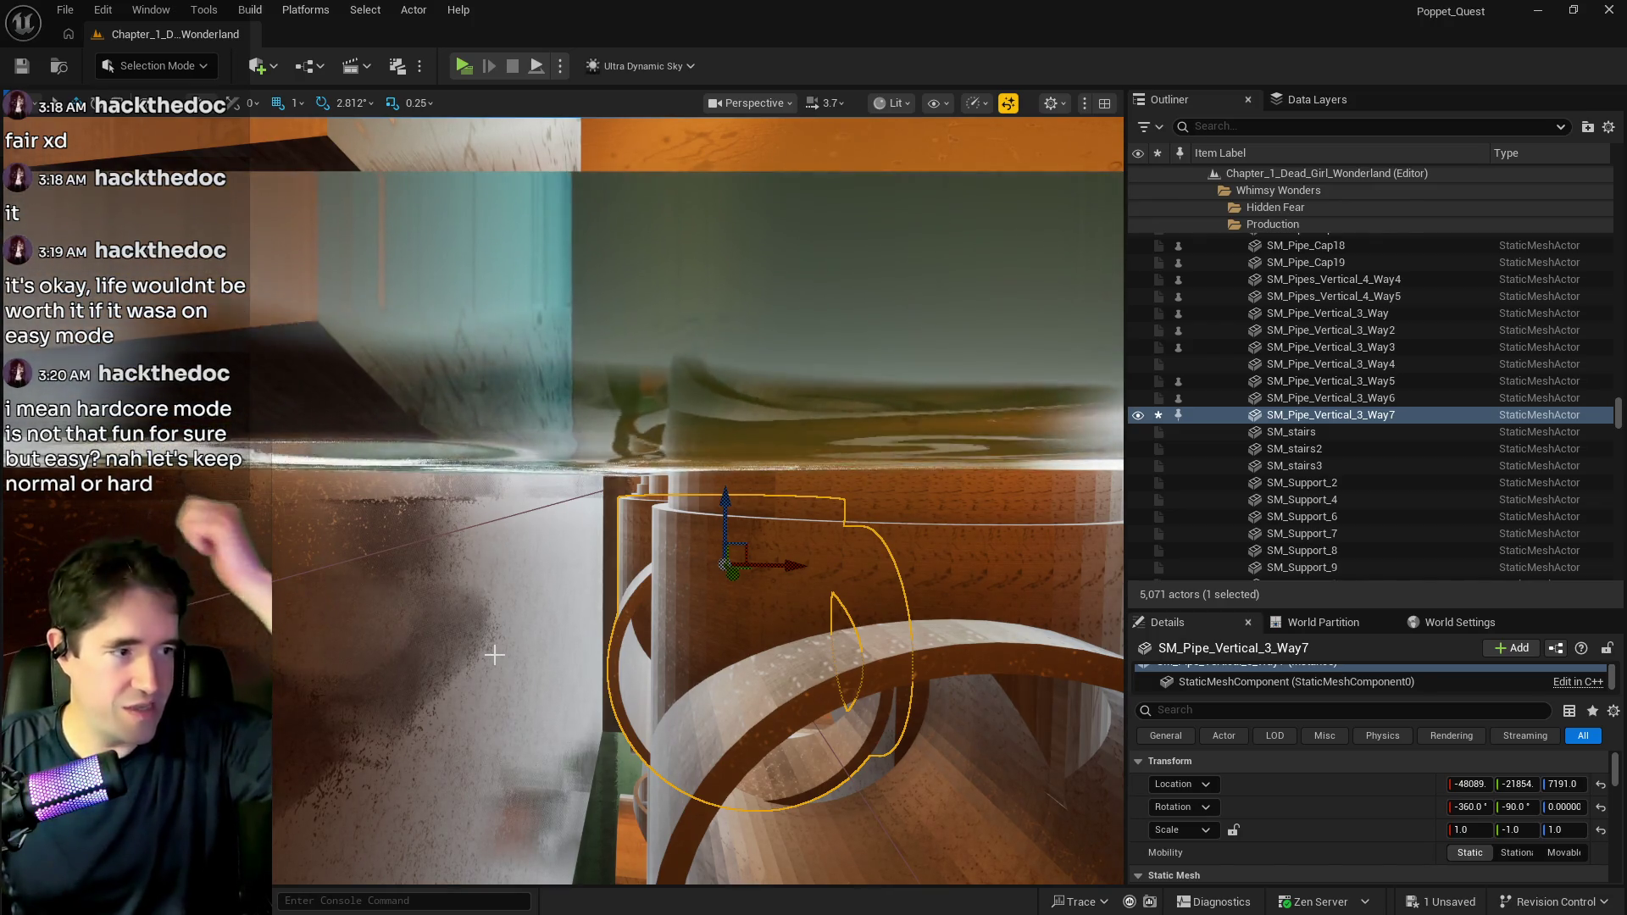
left_click_drag(536, 702, 536, 702)
left_click_drag(595, 548, 595, 547)
left_click(595, 548)
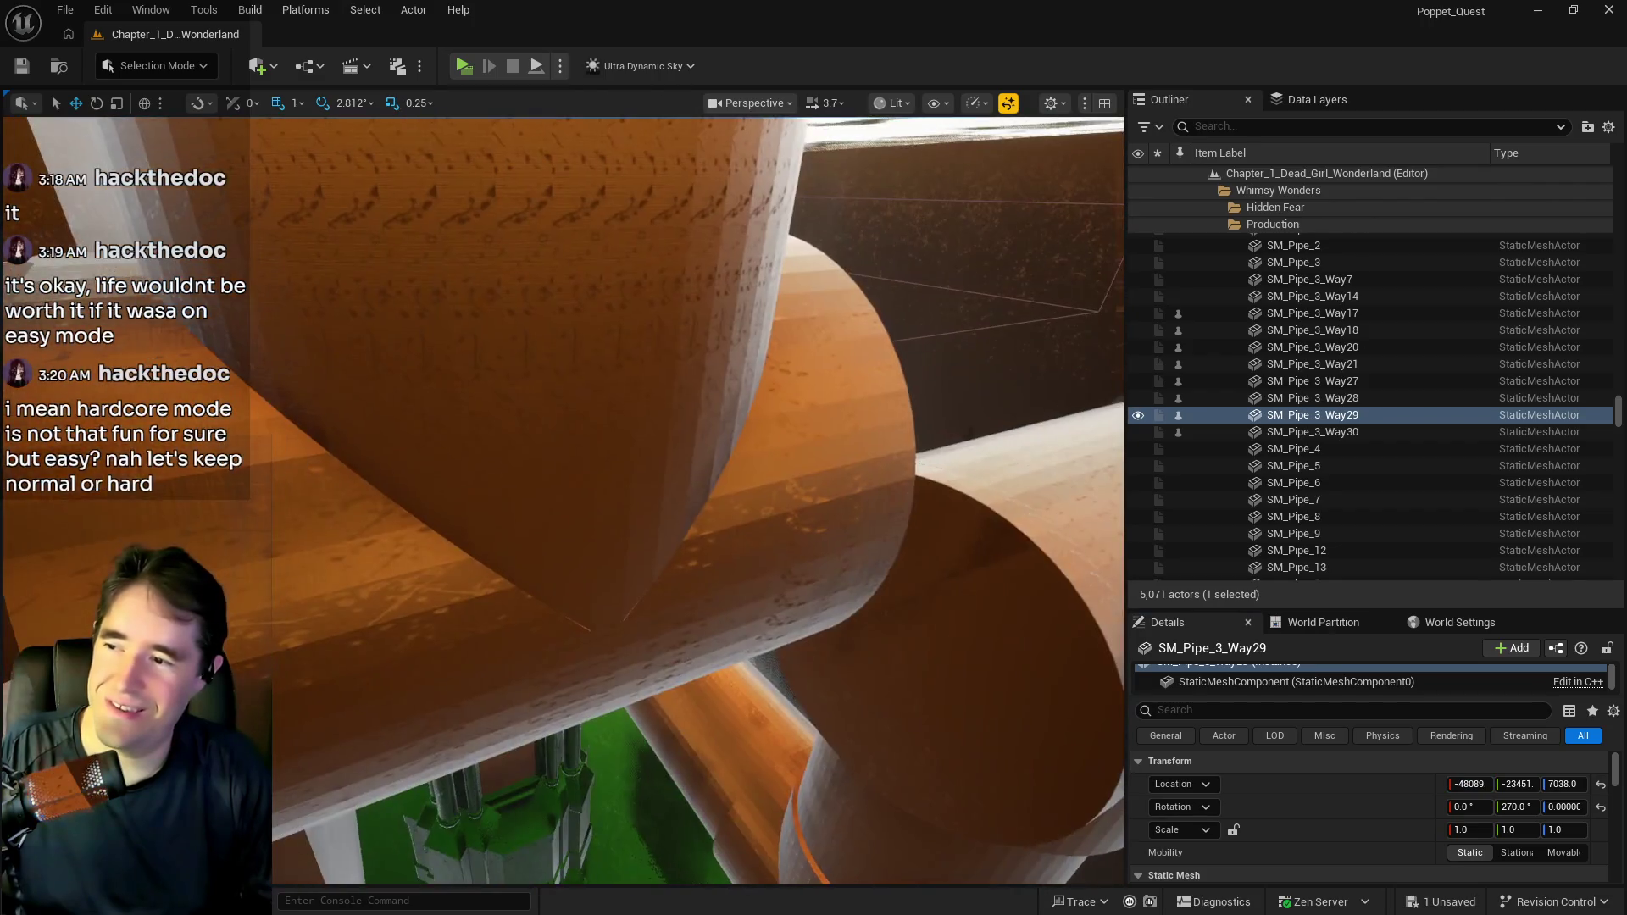
left_click(586, 560)
left_click(1481, 784)
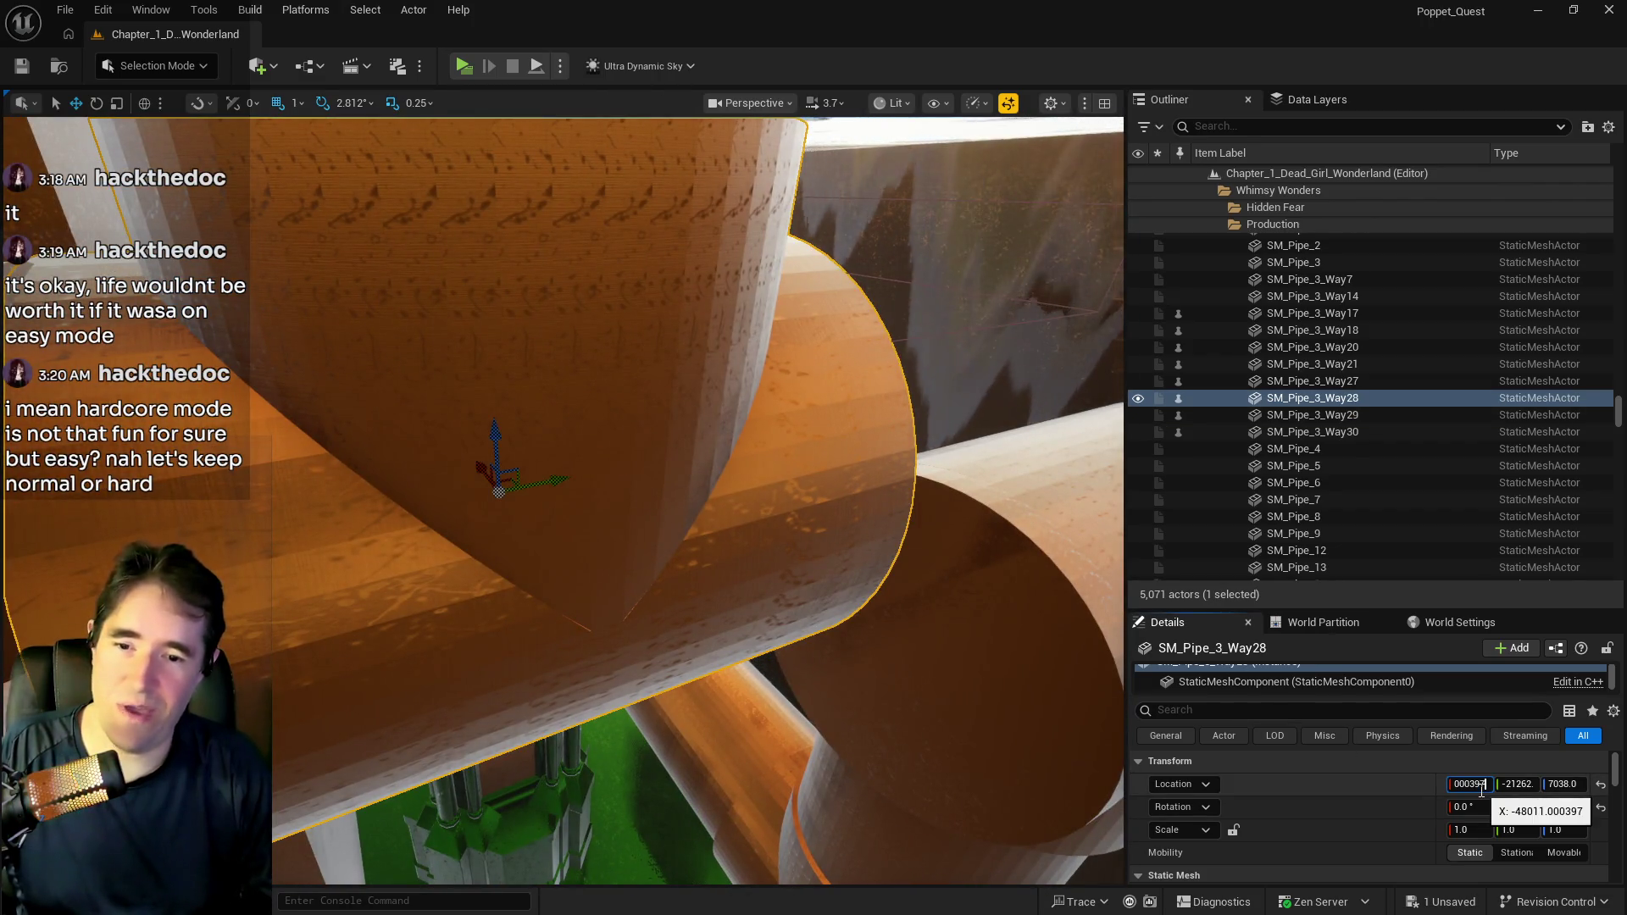
left_click_drag(1482, 786, 1482, 785)
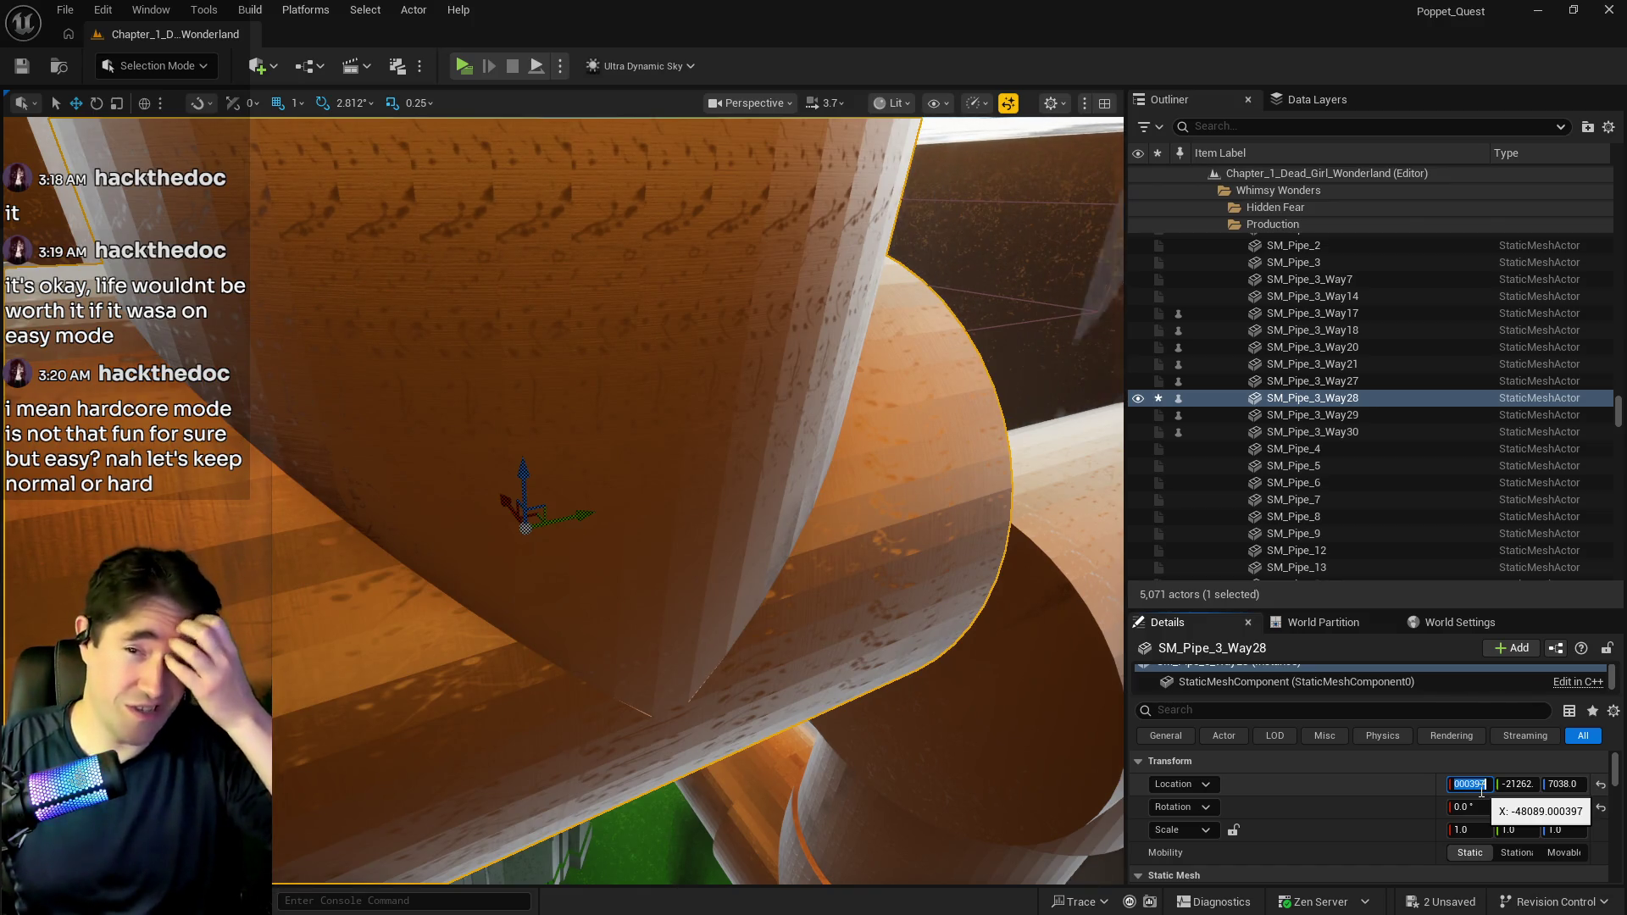
mouse_move(770, 530)
left_mouse_down()
mouse_move(770, 492)
mouse_move(550, 589)
mouse_move(394, 582)
left_mouse_up()
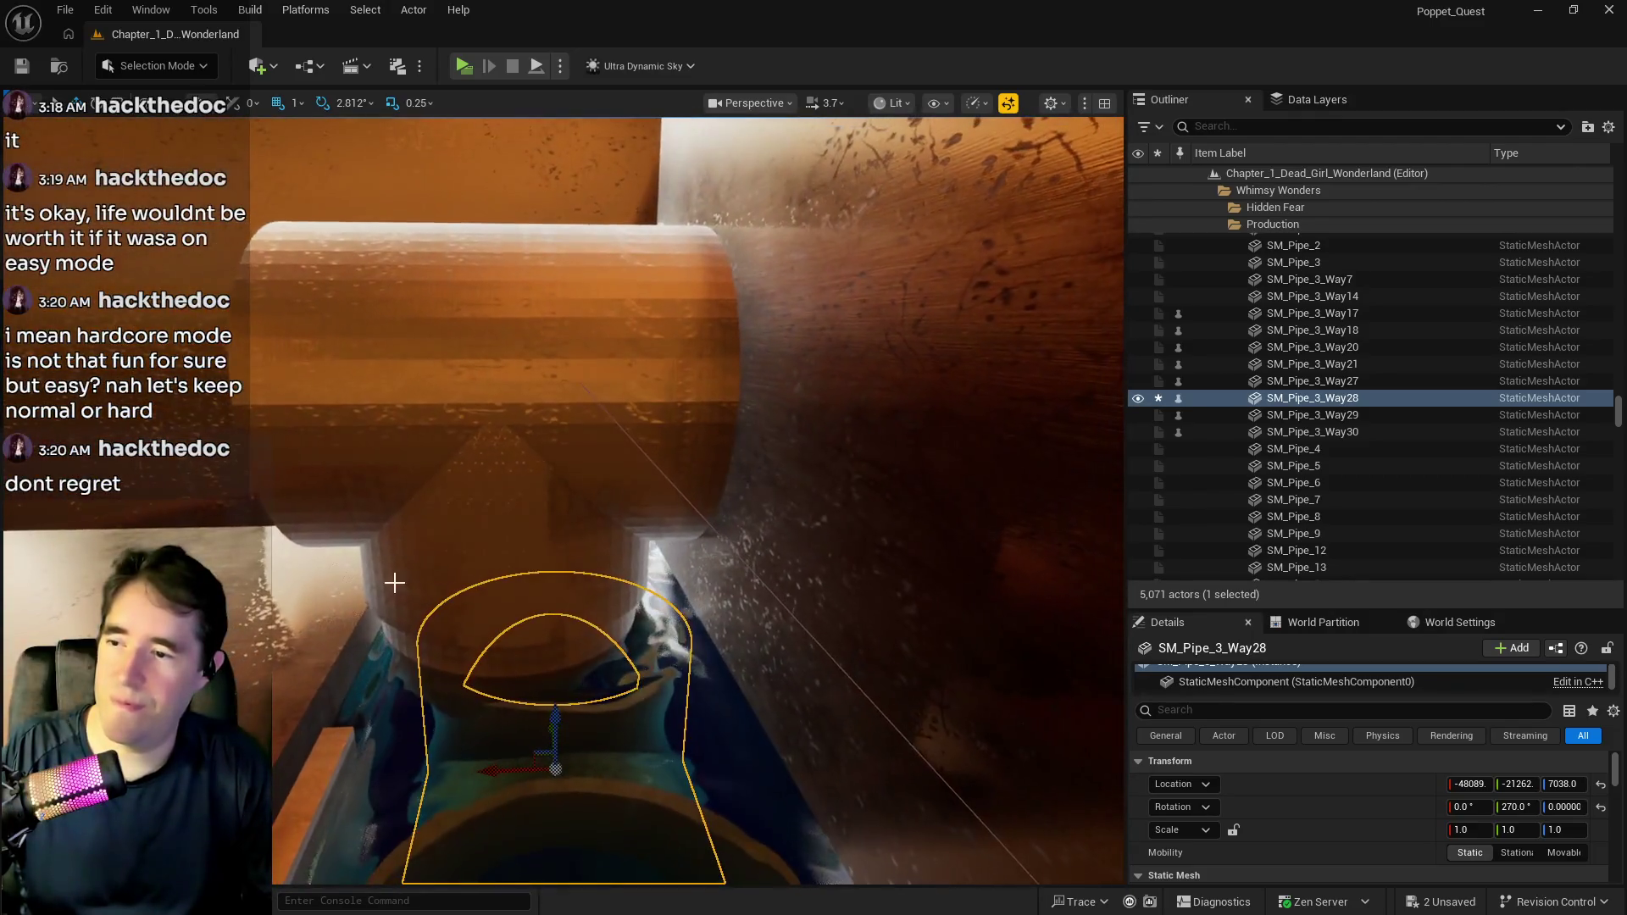
Select SM_Pipe_3_Way27 plus BP_SplinePipesHollow33 below it, then look inside and back out.
left_click(498, 454)
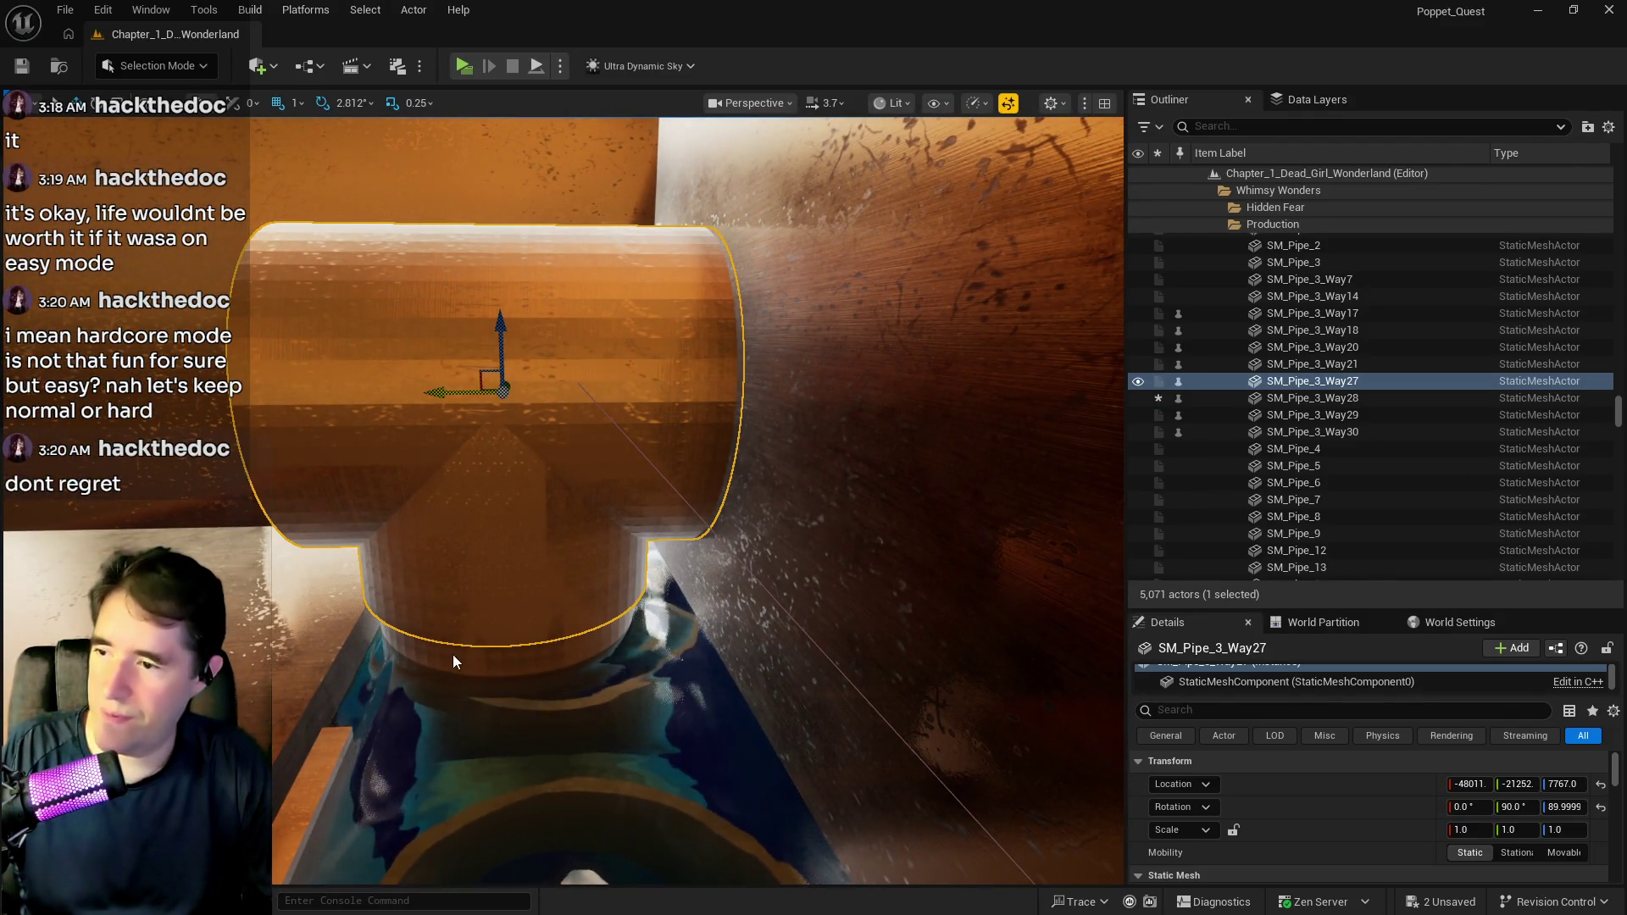
left_click(453, 661, "ctrl")
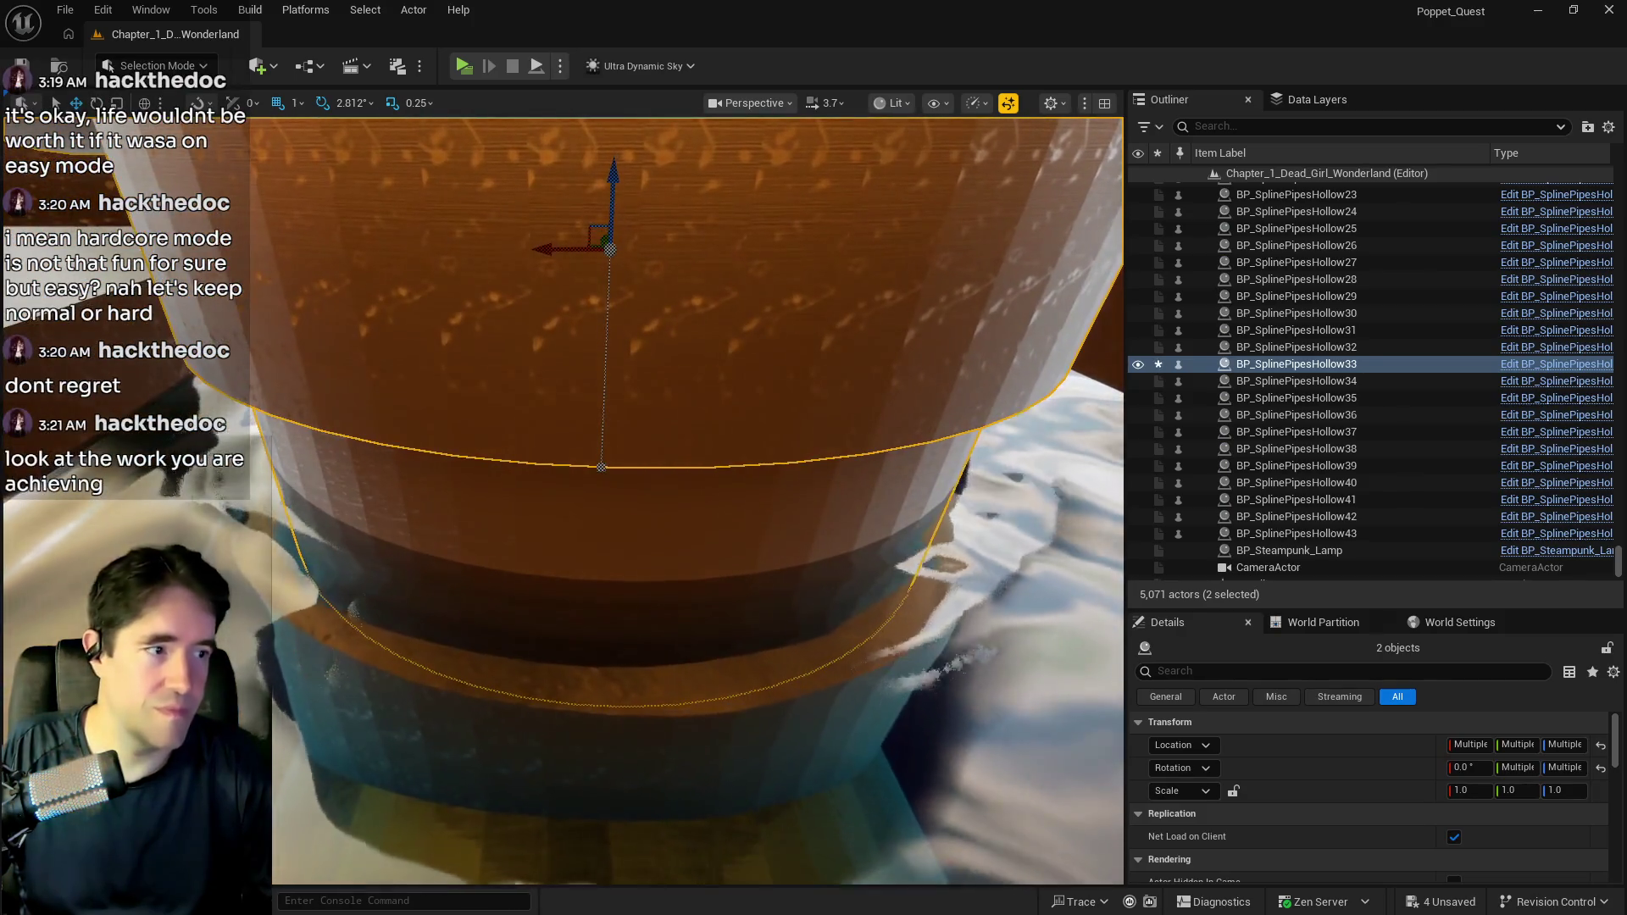
left_click_drag(695, 500, 695, 500)
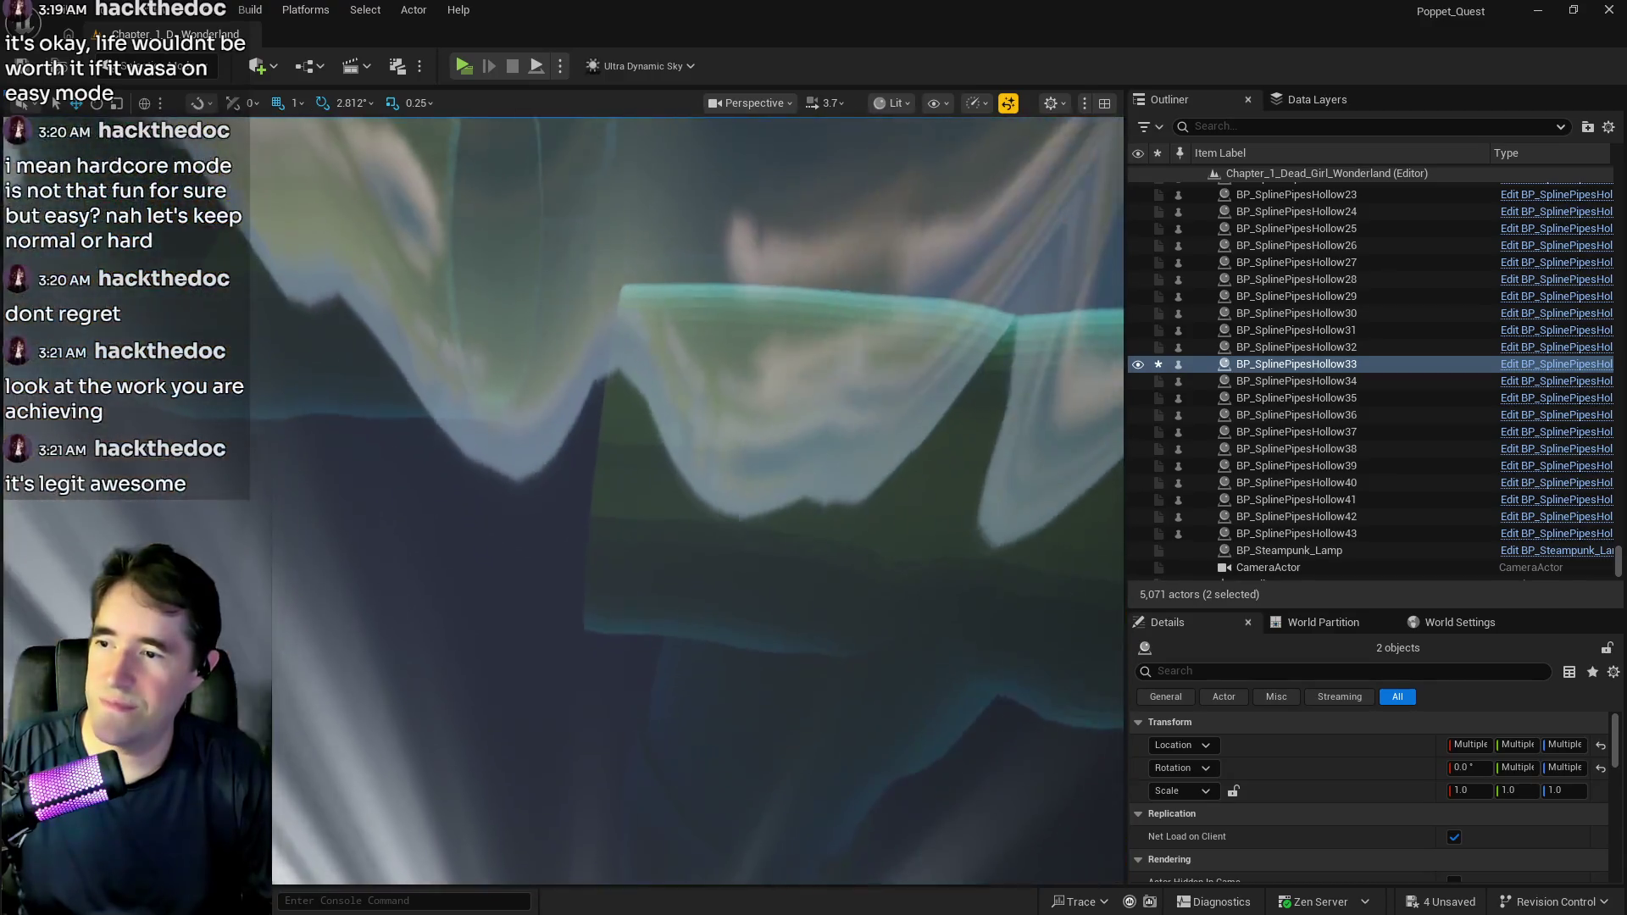
key("f")
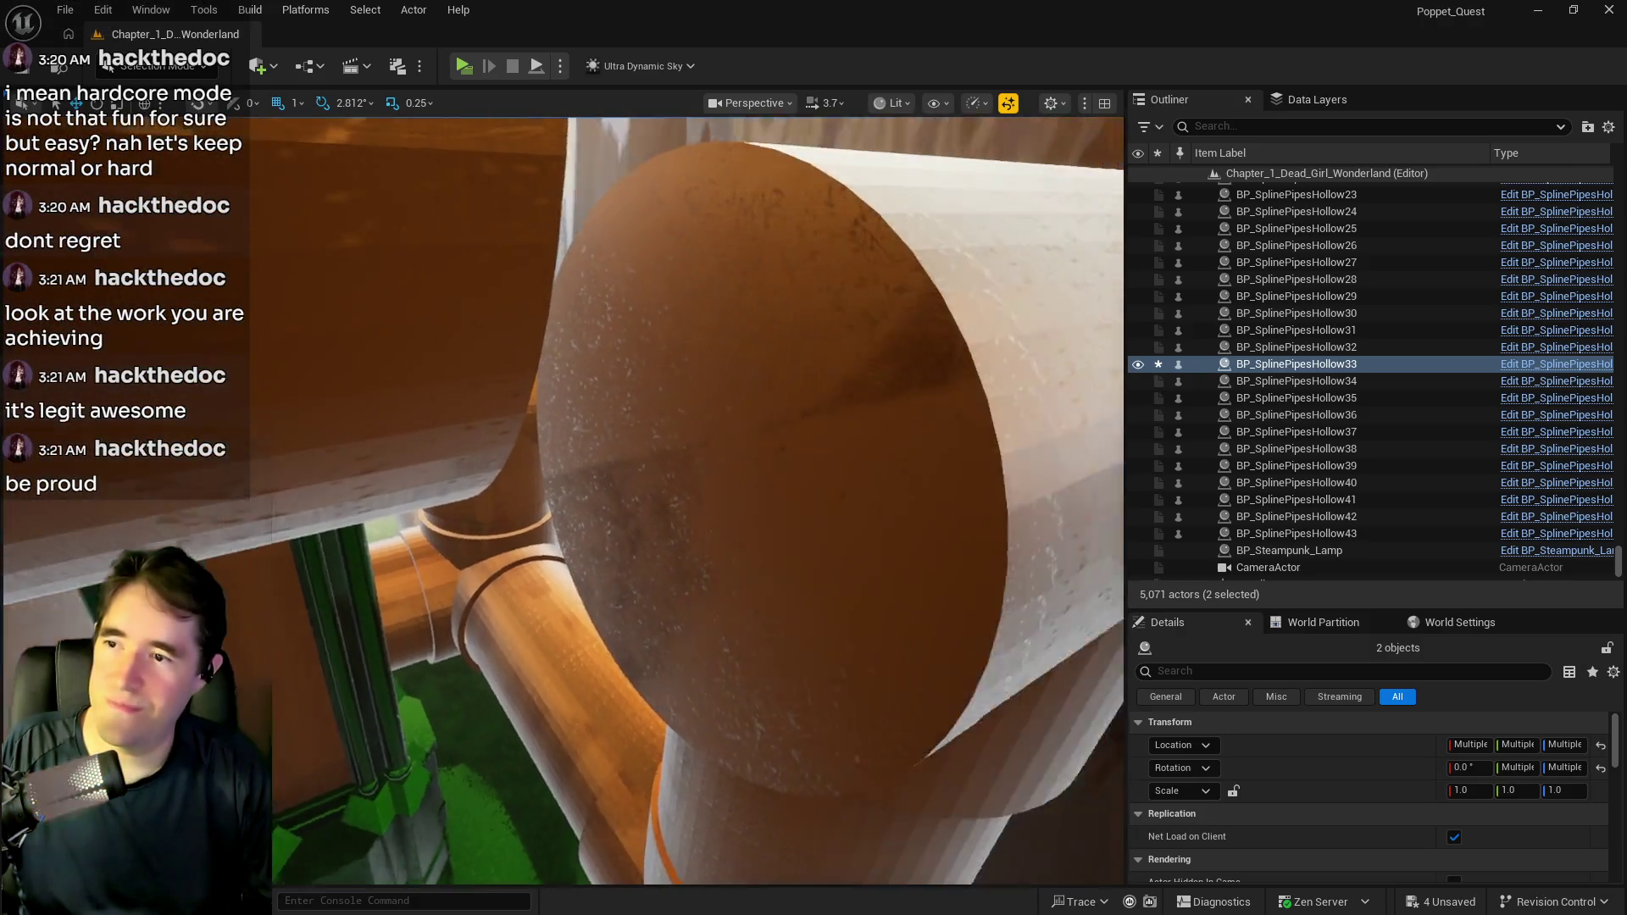
Duplicate SM_Pipe_Cap18 as SM_Pipe_Cap20, seat it on the open pipe end at Z 7038, and save.
left_click(669, 509)
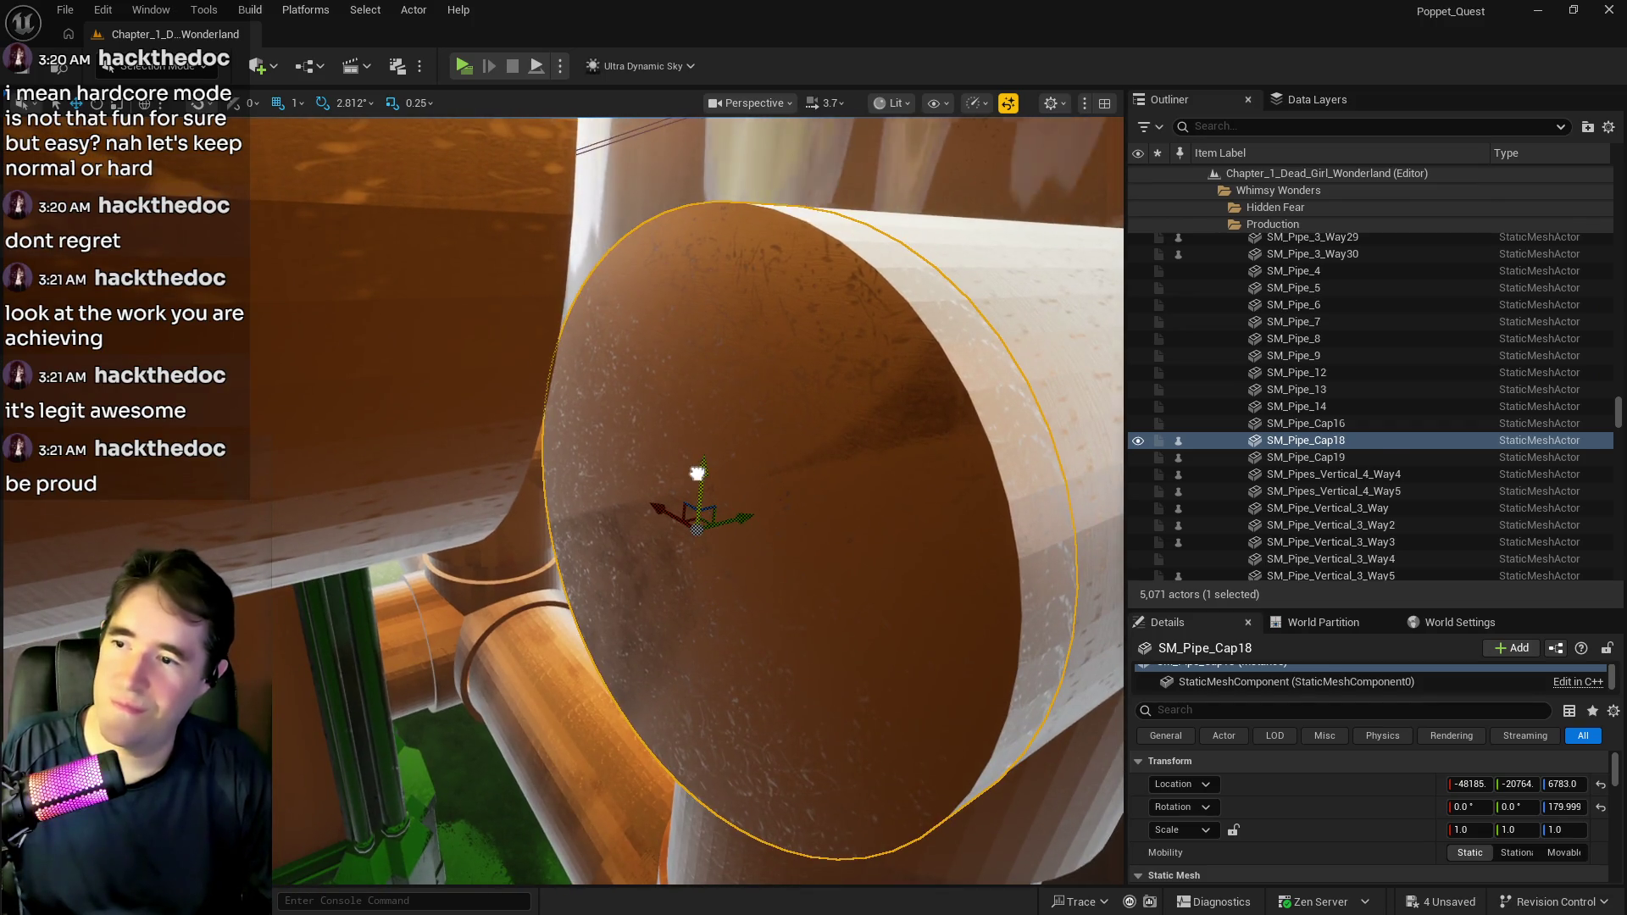
left_click_drag(696, 472, 728, 218)
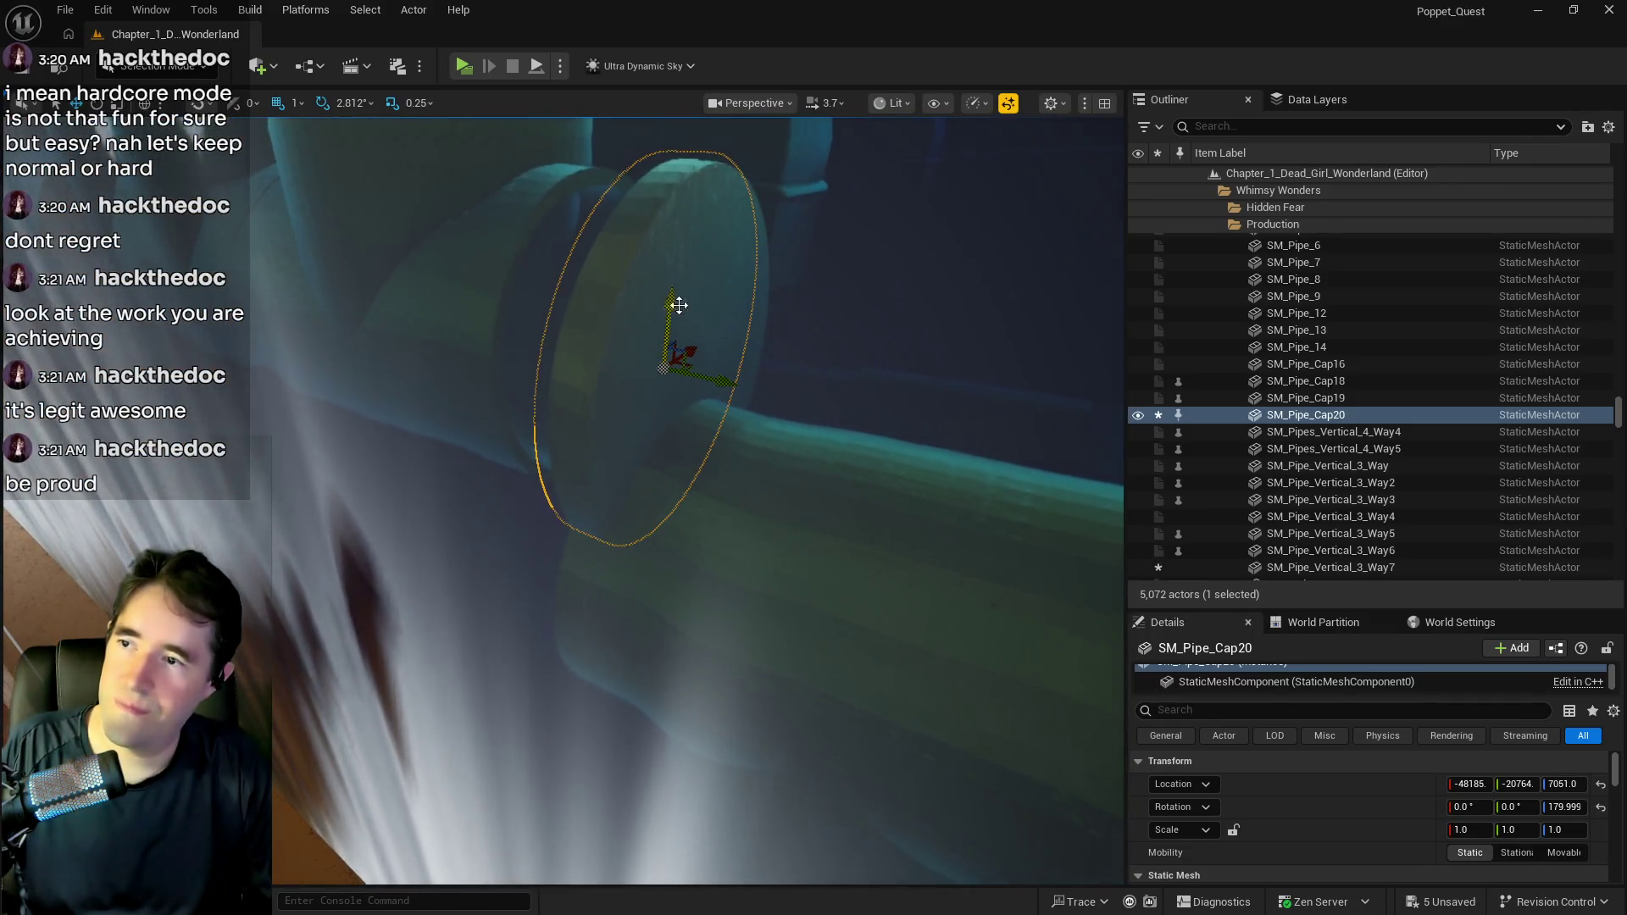
mouse_move(679, 305)
left_mouse_down()
mouse_move(555, 390)
mouse_move(625, 339)
left_mouse_up()
mouse_move(541, 425)
left_mouse_down()
mouse_move(563, 465)
mouse_move(597, 470)
mouse_move(593, 450)
mouse_move(764, 429)
mouse_move(669, 430)
left_mouse_up()
key("f")
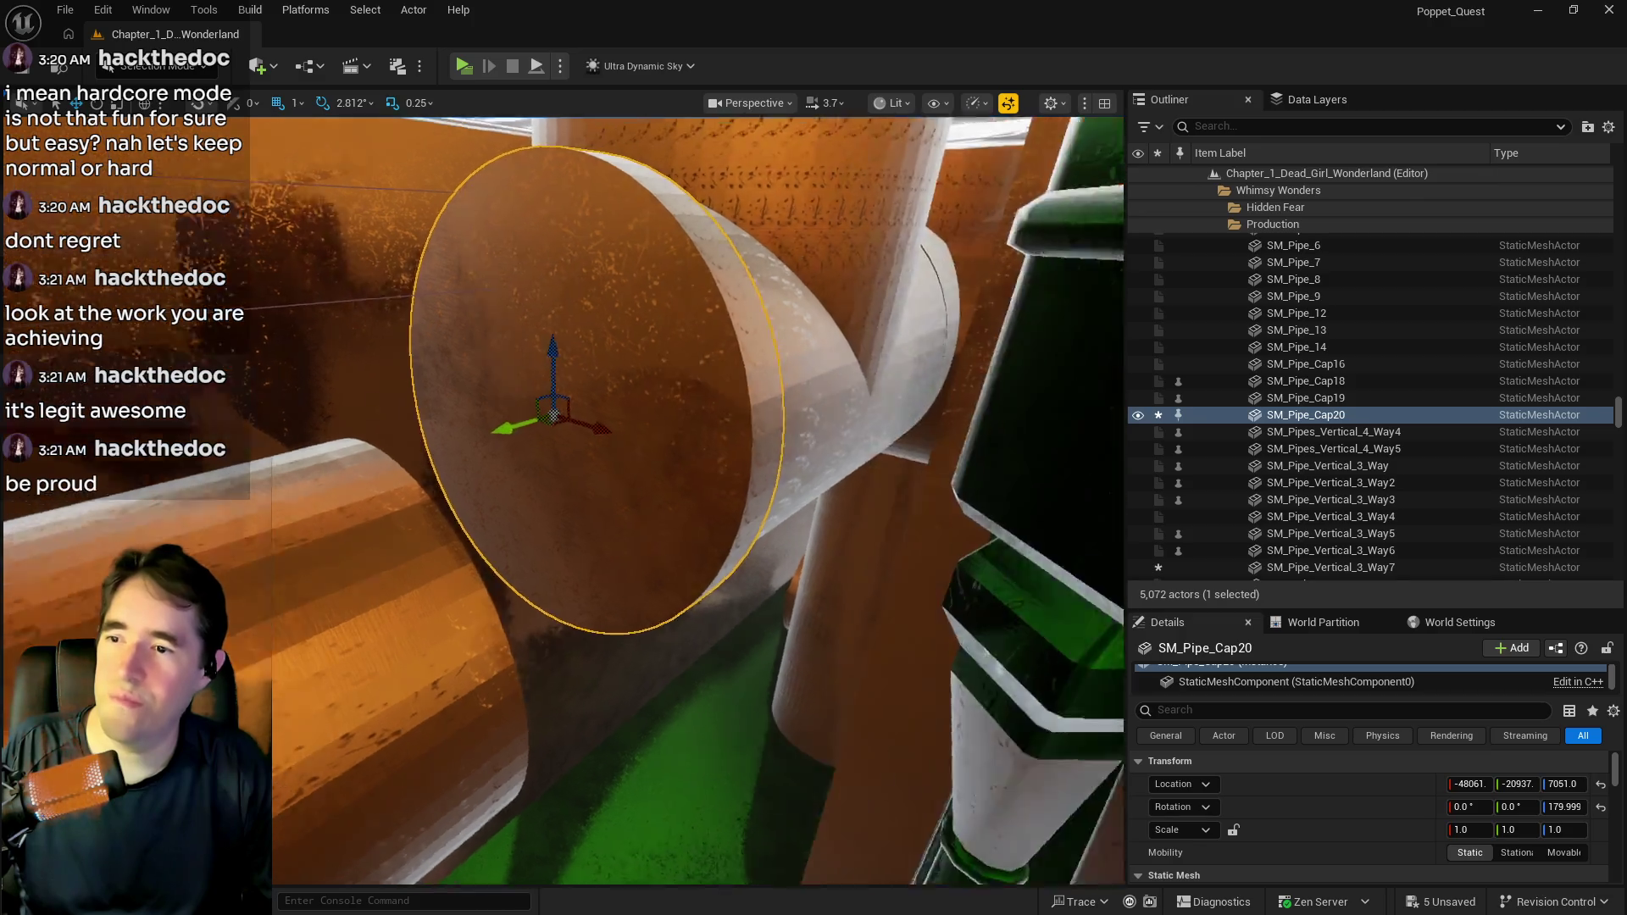
left_click_drag(911, 513, 871, 518)
left_click_drag(801, 461, 791, 464)
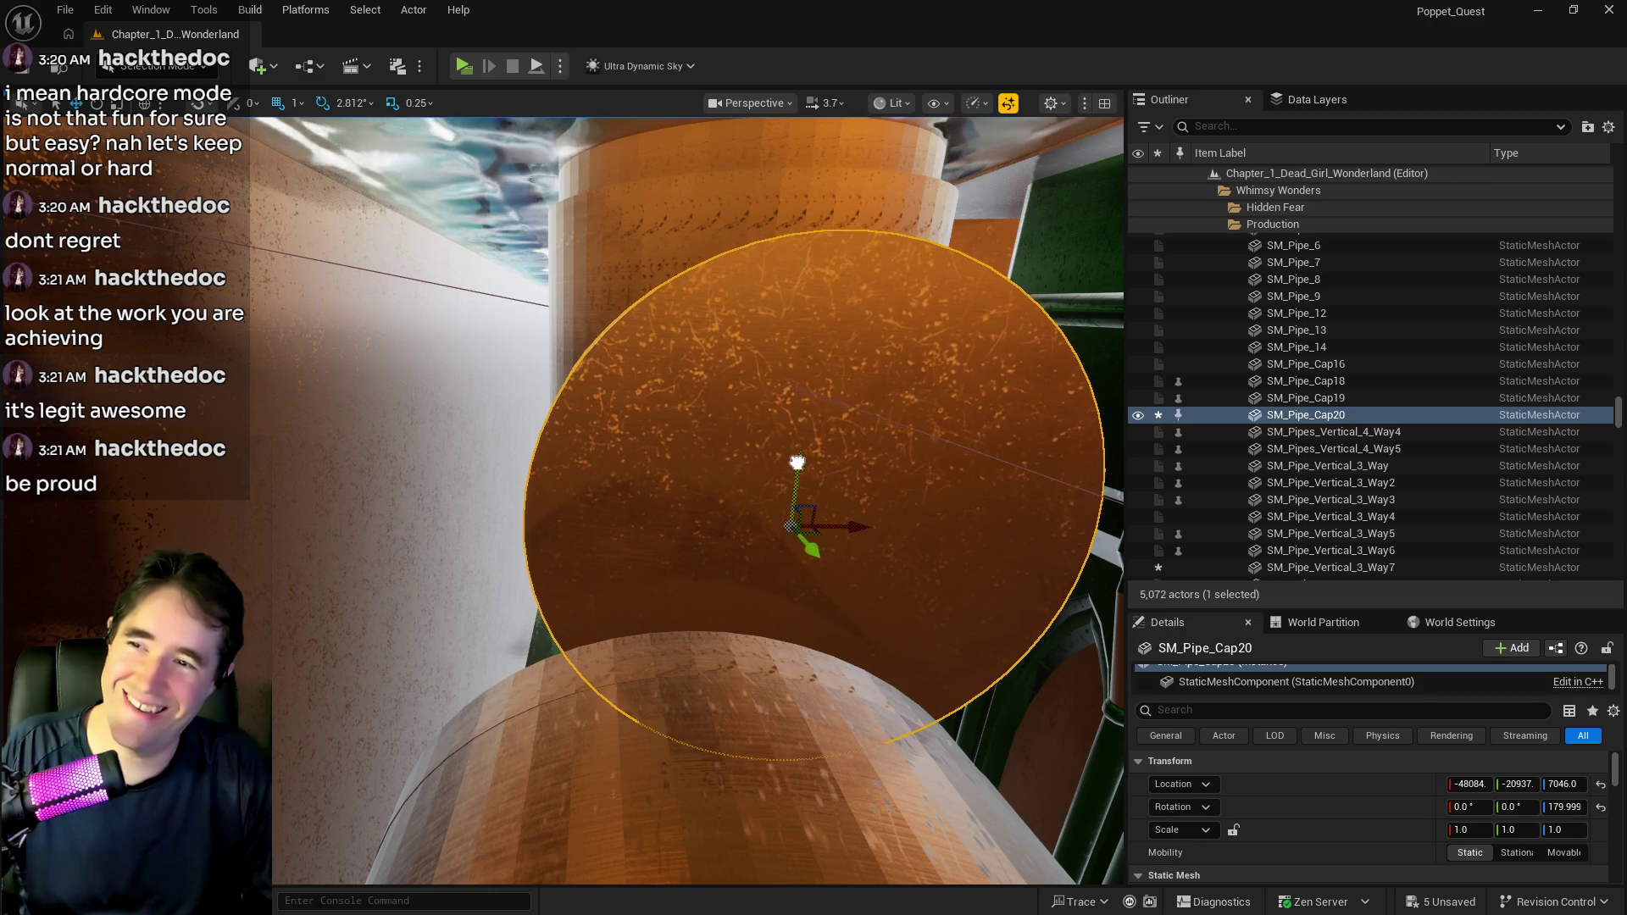
key("f")
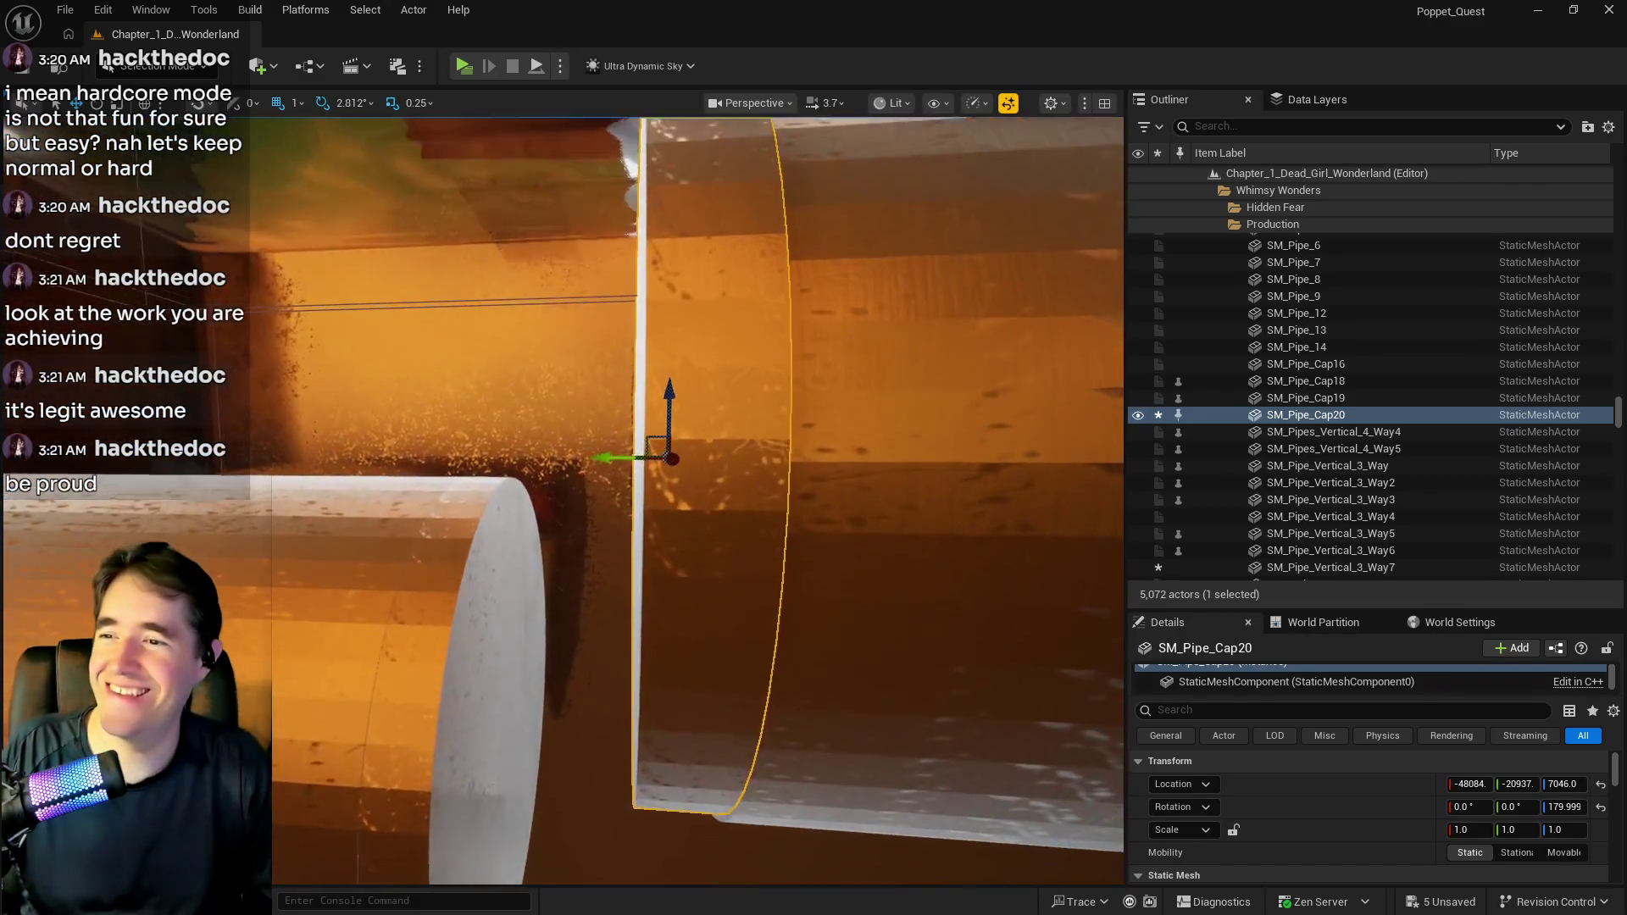
left_click_drag(671, 383, 672, 394)
key("ctrl+s")
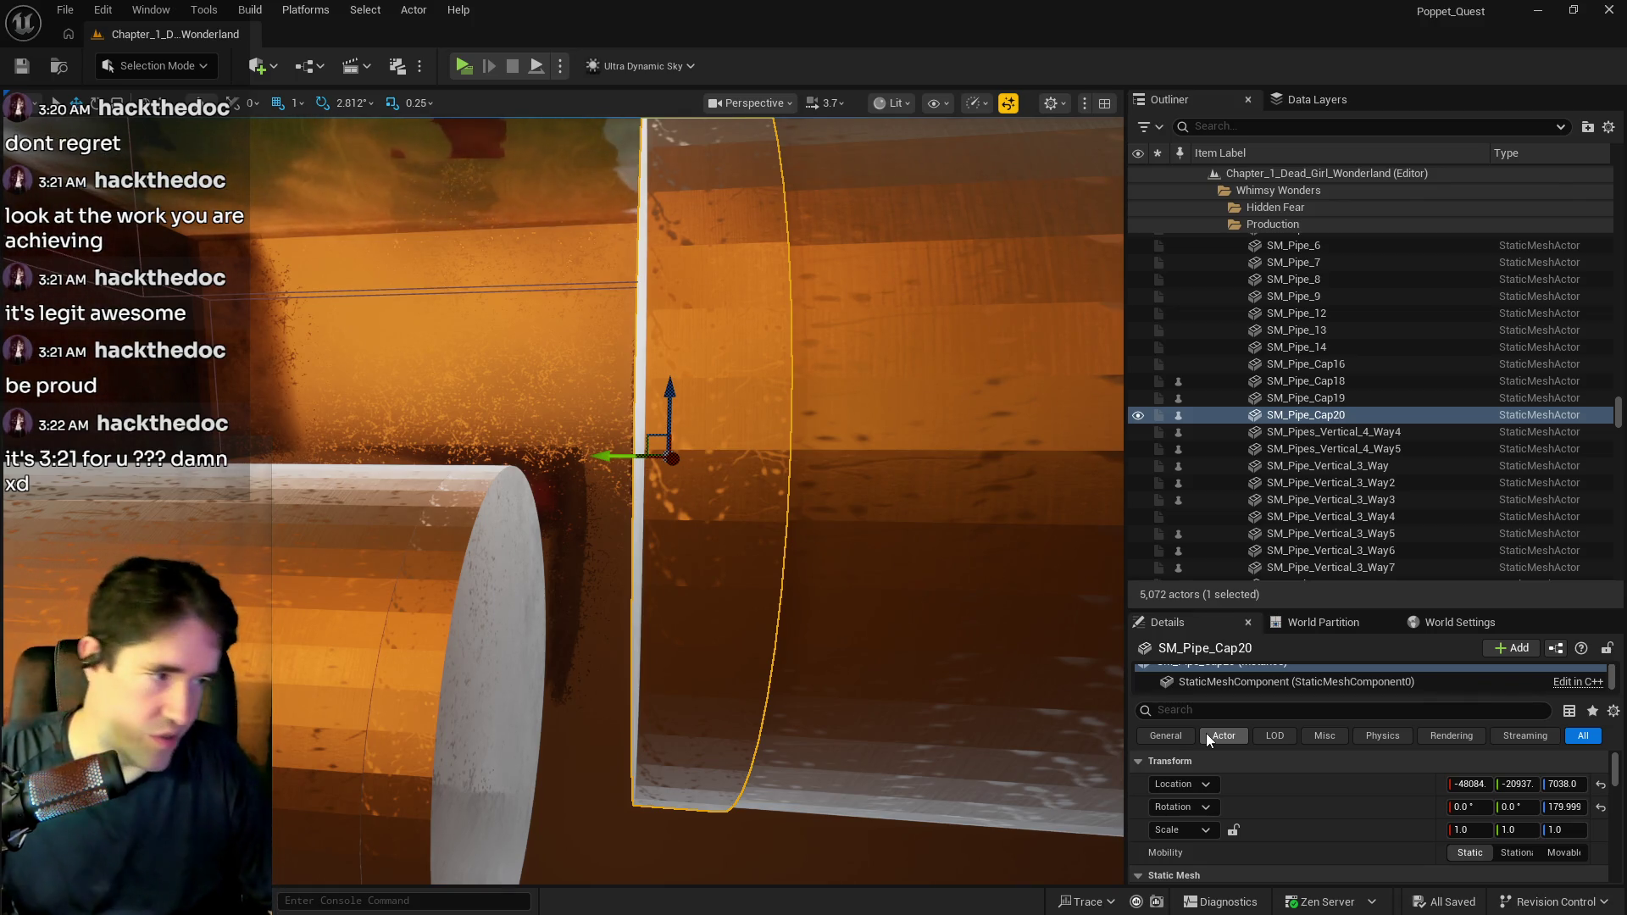
mouse_move(1028, 848)
left_mouse_down()
mouse_move(975, 839)
mouse_move(763, 695)
mouse_move(407, 525)
mouse_move(802, 731)
mouse_move(746, 716)
left_mouse_up()
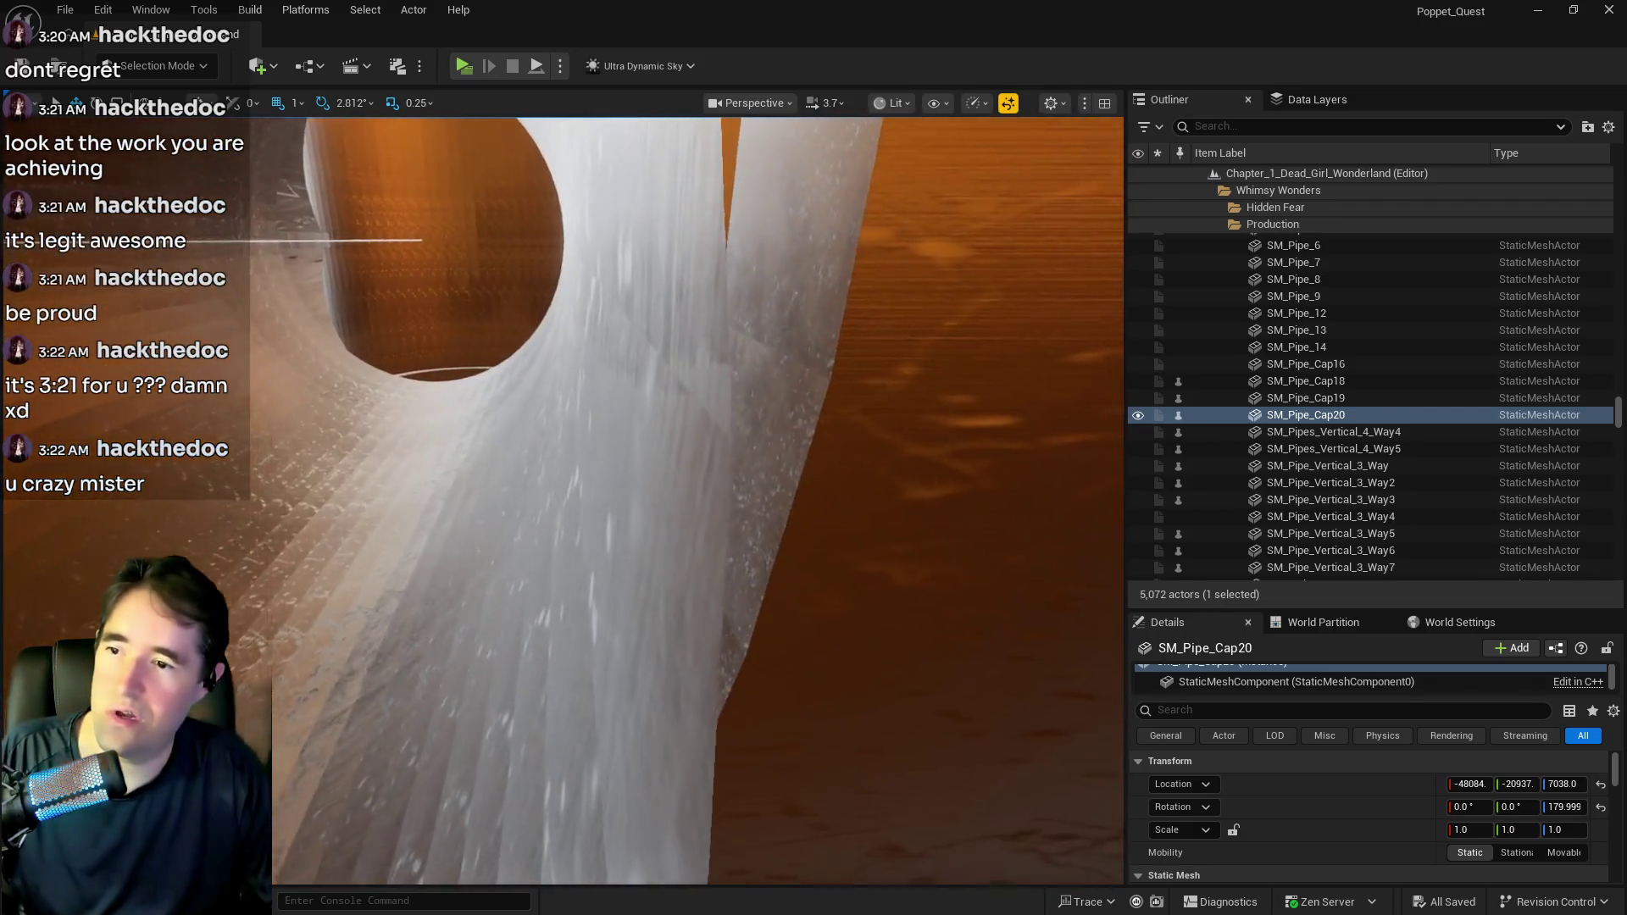
Reposition Cylinder Brush7 against the left wall and raise it to pipe height.
left_click(639, 520)
mouse_move(729, 465)
left_mouse_down()
mouse_move(712, 475)
mouse_move(842, 455)
mouse_move(766, 483)
mouse_move(860, 223)
left_mouse_up()
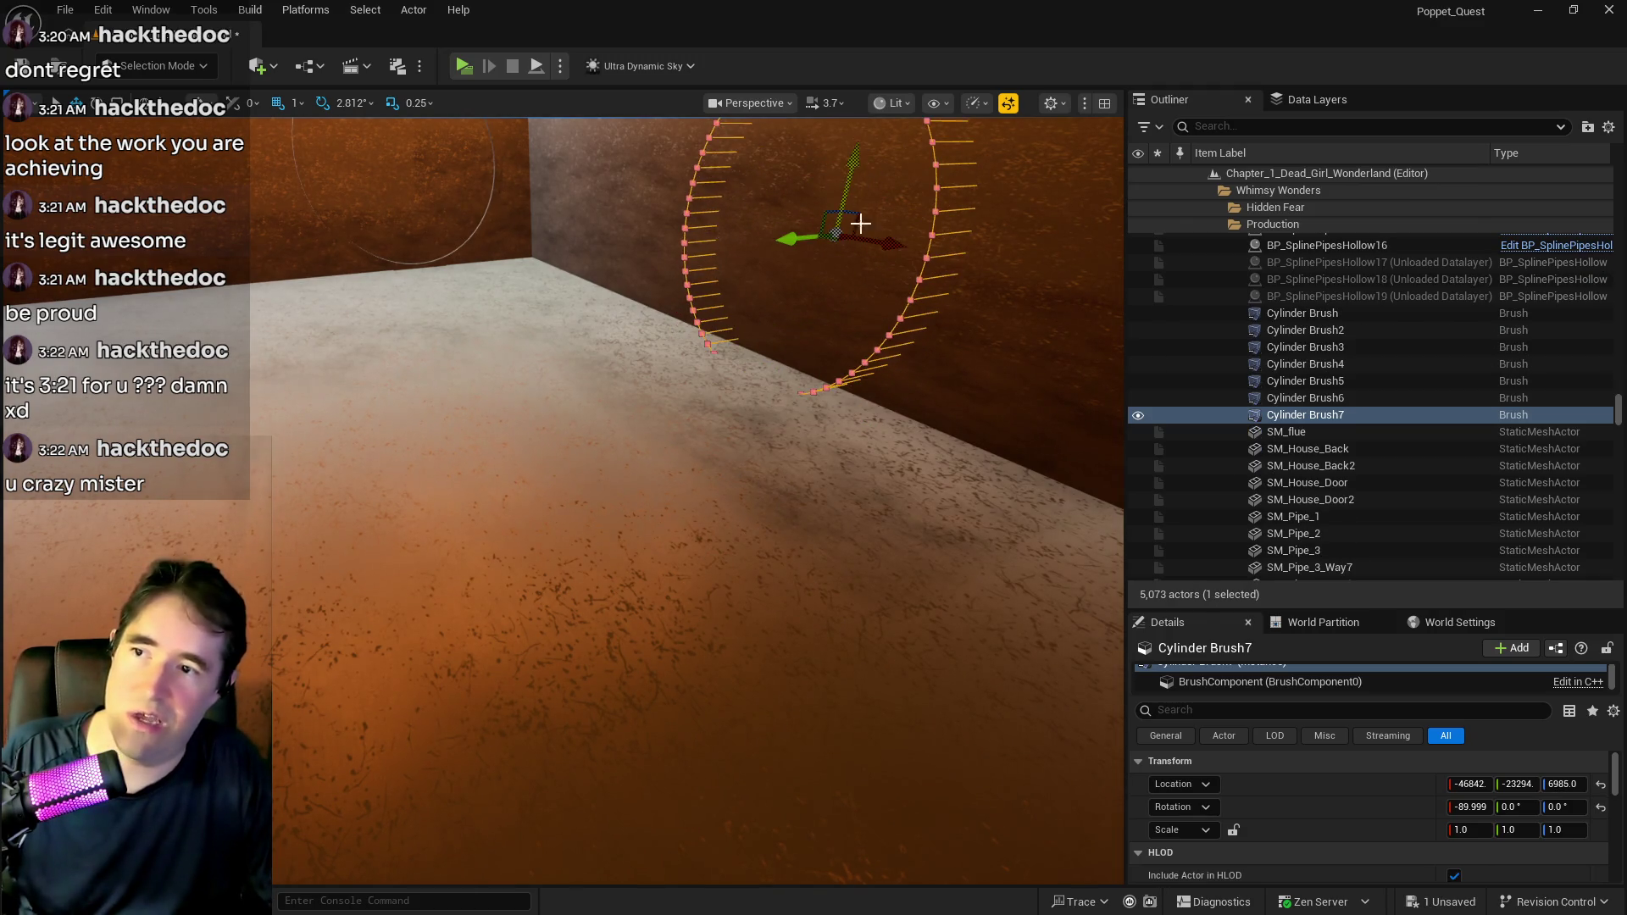
key("f")
mouse_move(789, 511)
left_mouse_down()
mouse_move(644, 517)
mouse_move(472, 556)
mouse_move(509, 553)
left_mouse_up()
key("w")
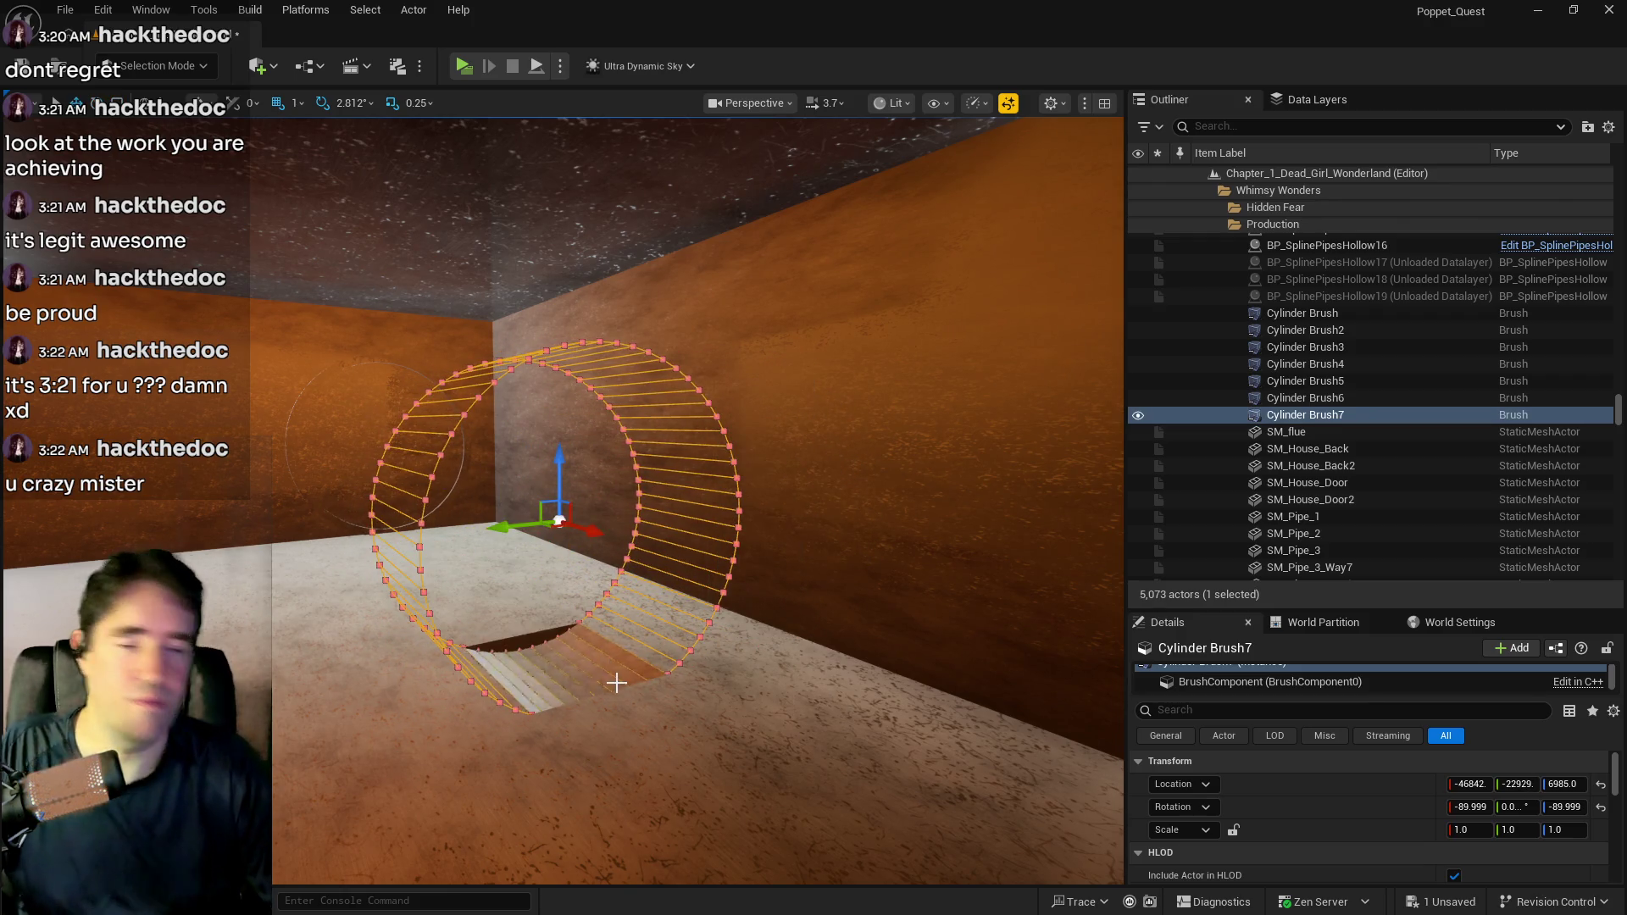
left_click_drag(616, 537, 414, 473)
mouse_move(380, 407)
left_mouse_down()
mouse_move(386, 390)
mouse_move(305, 391)
mouse_move(394, 391)
left_mouse_up()
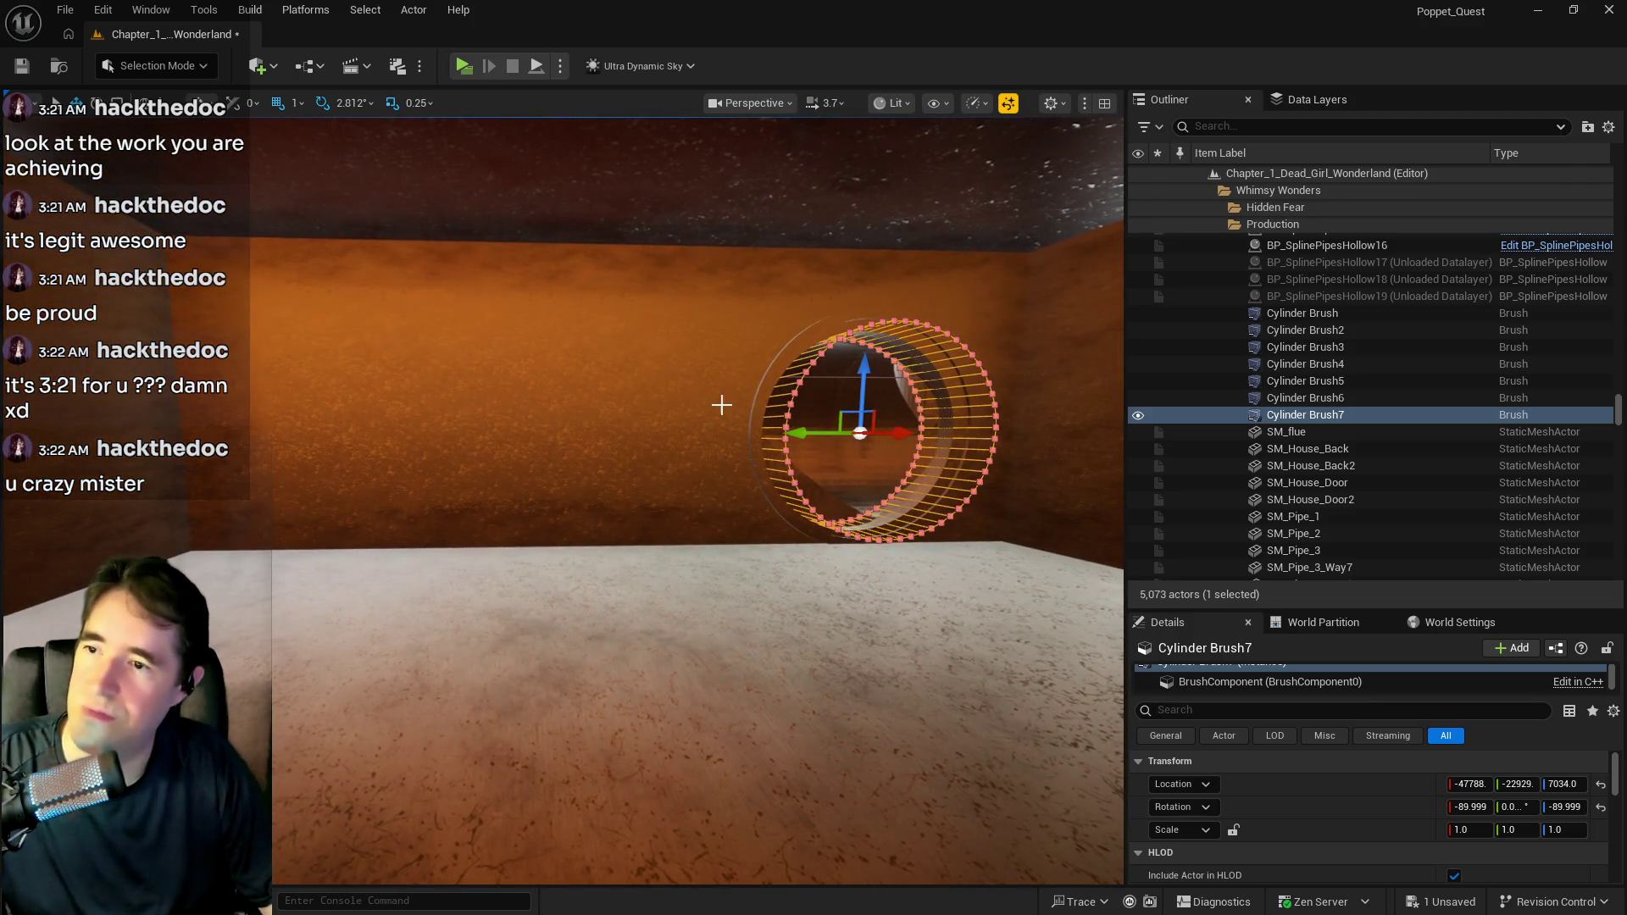
Alt-drag a second brush, Cylinder Brush8, beside it at Z 7034 for another wall hole.
left_click_drag(776, 431, 324, 489)
mouse_move(333, 433)
left_mouse_down()
mouse_move(277, 436)
mouse_move(323, 382)
mouse_move(441, 334)
left_mouse_up()
left_click_drag(291, 283, 301, 278)
Select SM_Pipe_Vertical_3_Way7 and reset its Rotation X from -360 to 0°.
left_click(291, 283)
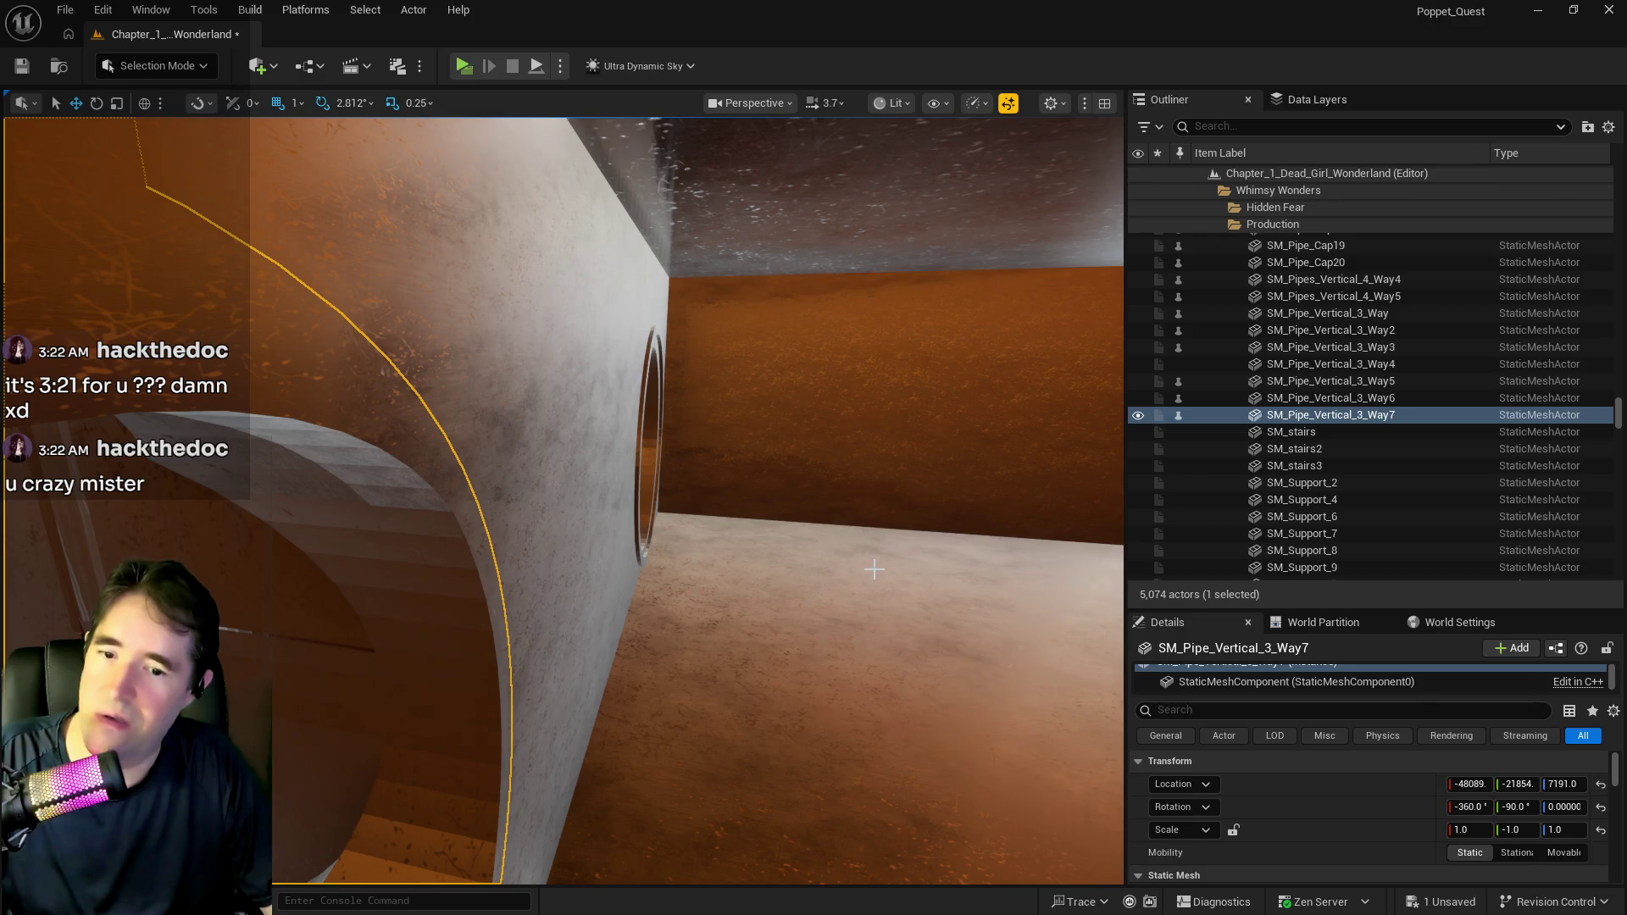
left_click_drag(881, 586, 848, 585)
left_click_drag(1108, 726, 1108, 727)
left_click(1468, 807)
type("0")
key("Return")
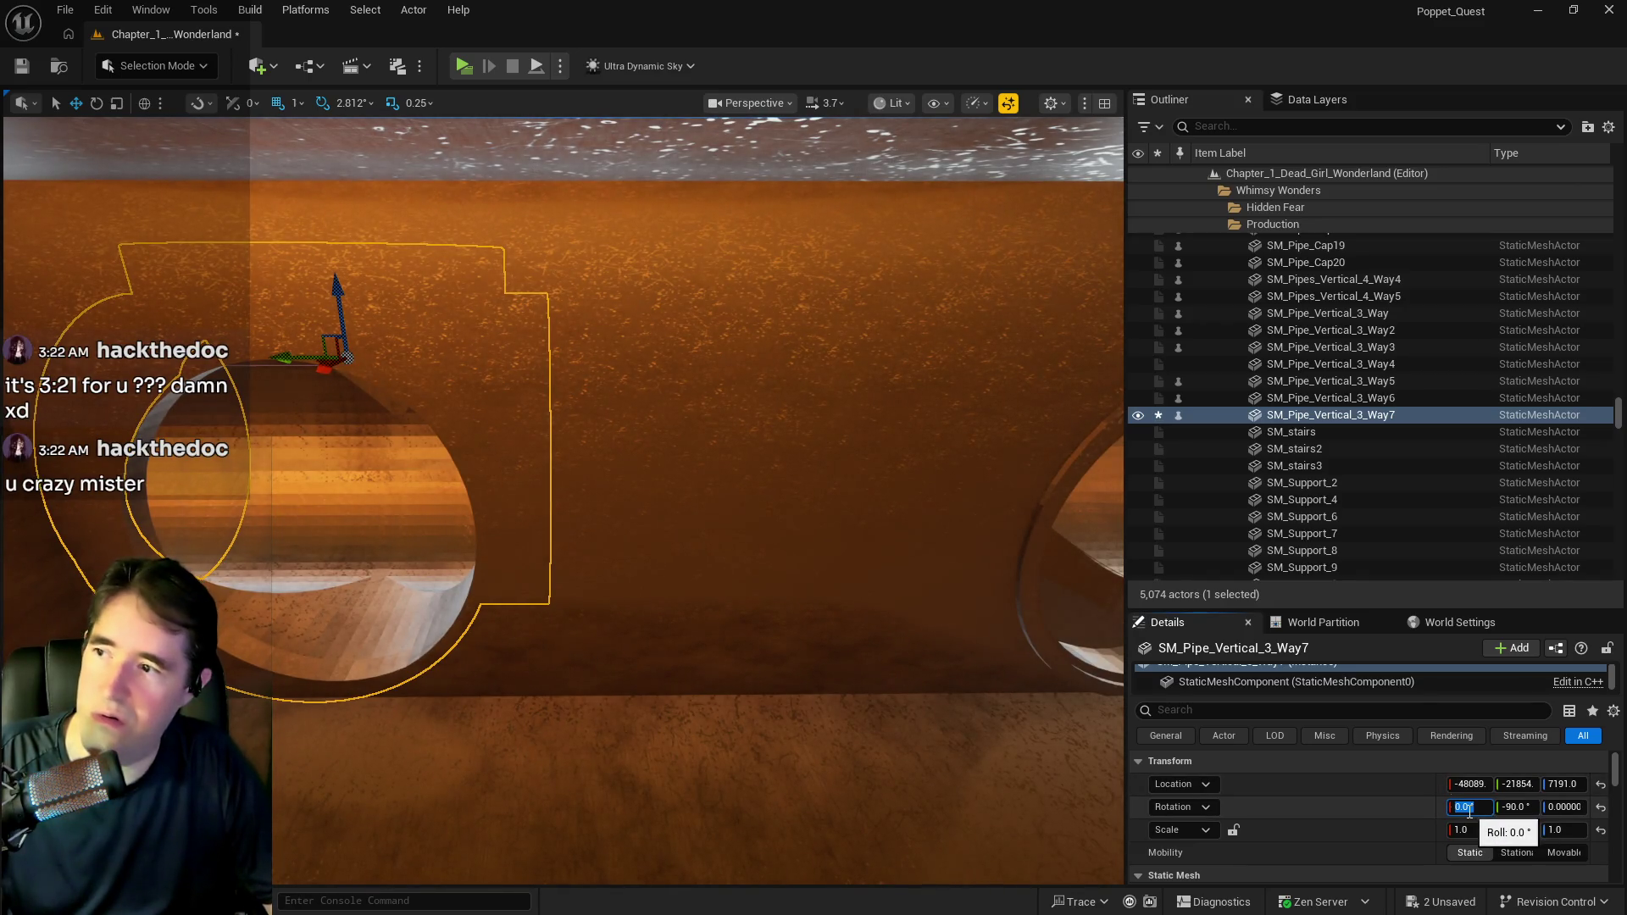
Save the level, then look around the room and refocus on the pipes near the pillar.
left_click_drag(829, 644, 800, 638)
key("ctrl+s")
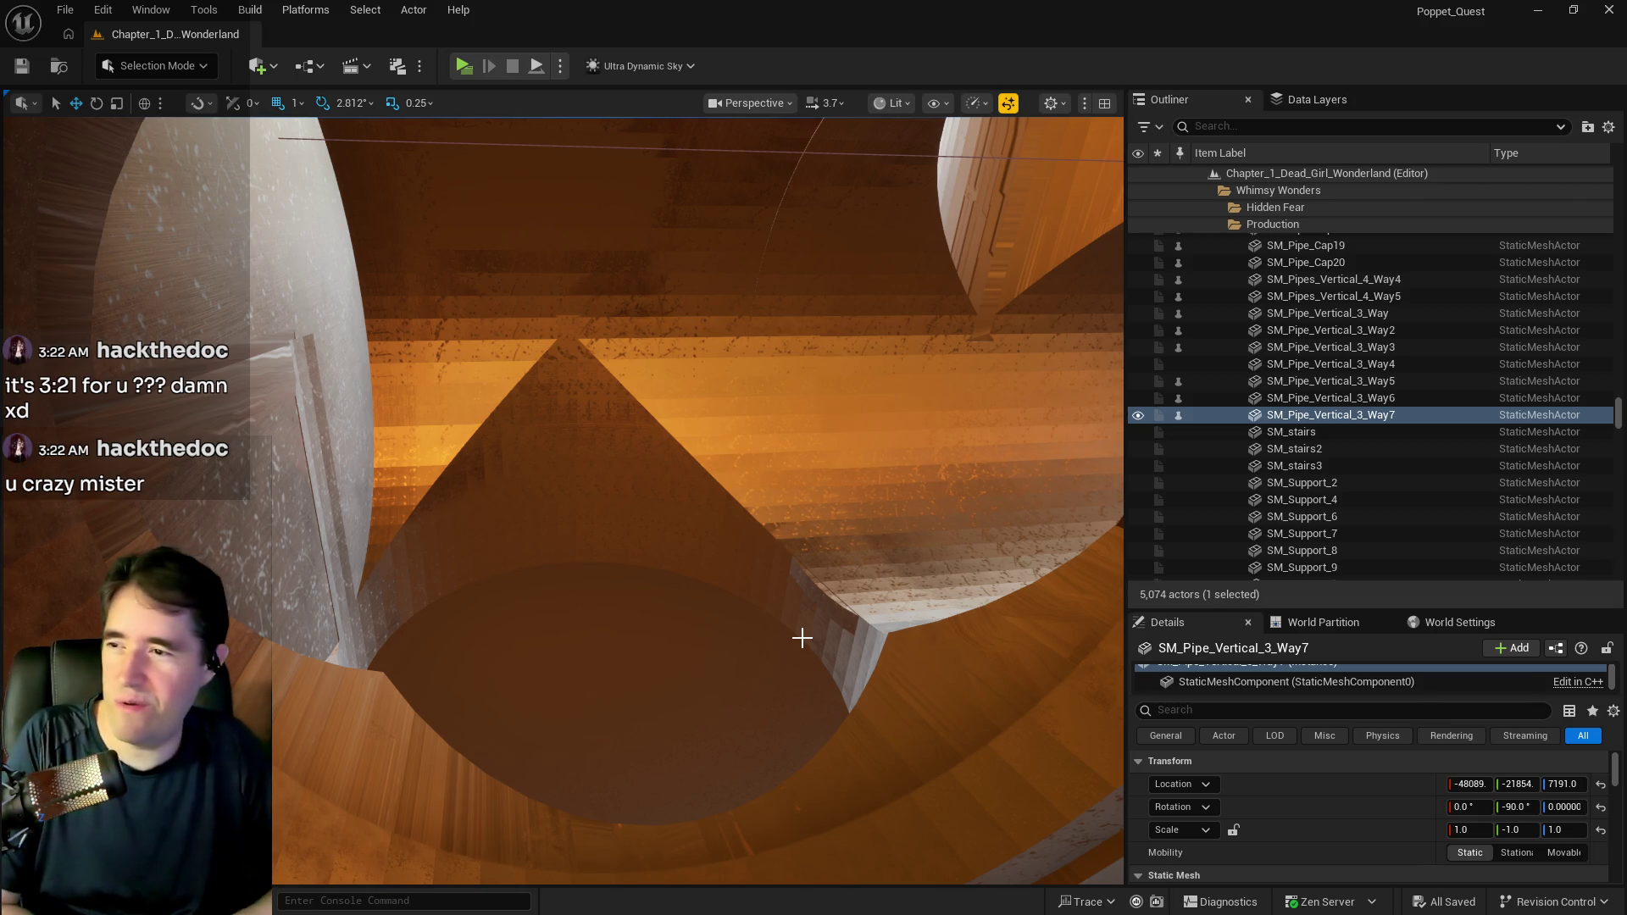
mouse_move(821, 646)
left_mouse_down()
mouse_move(797, 598)
mouse_move(792, 619)
mouse_move(784, 609)
left_mouse_up()
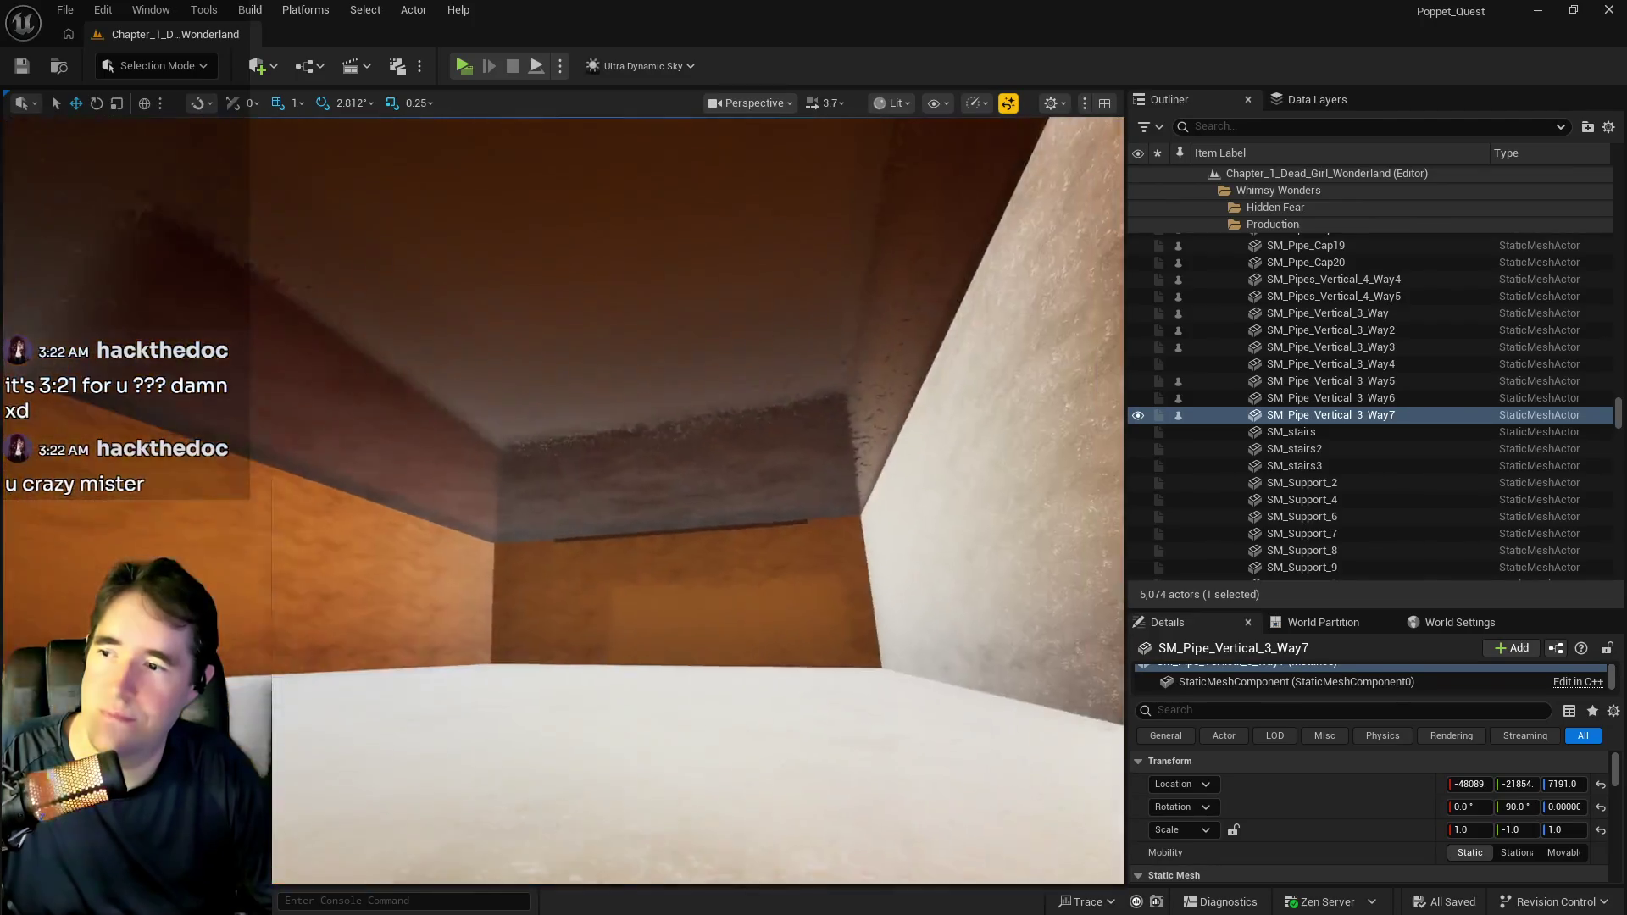
left_click_drag(784, 608, 778, 602)
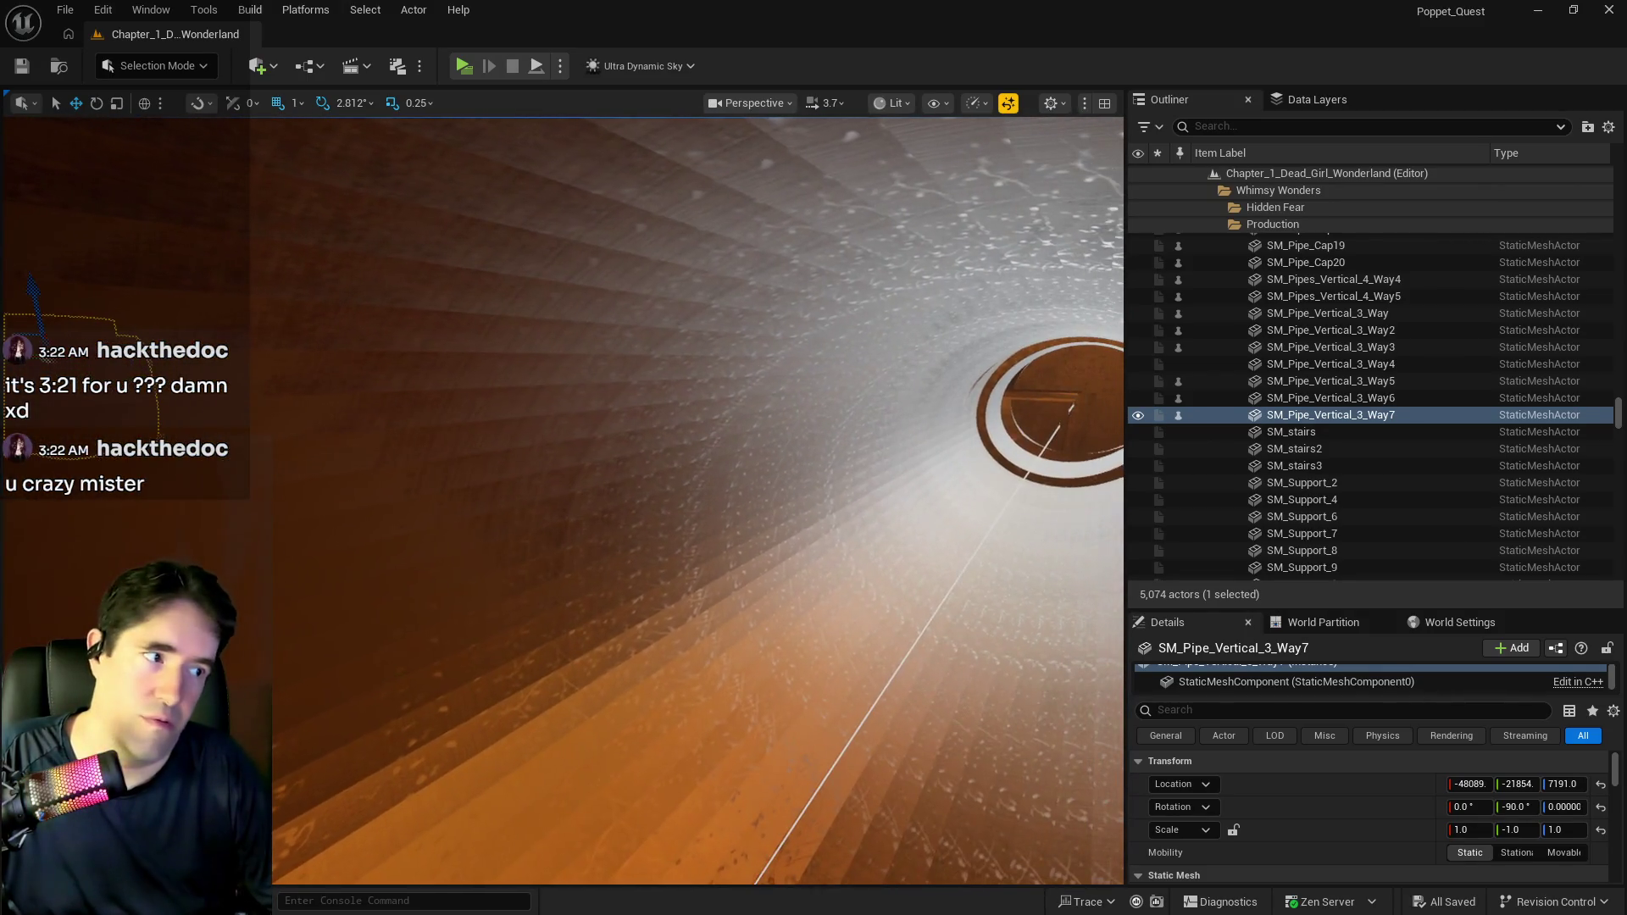
key("f")
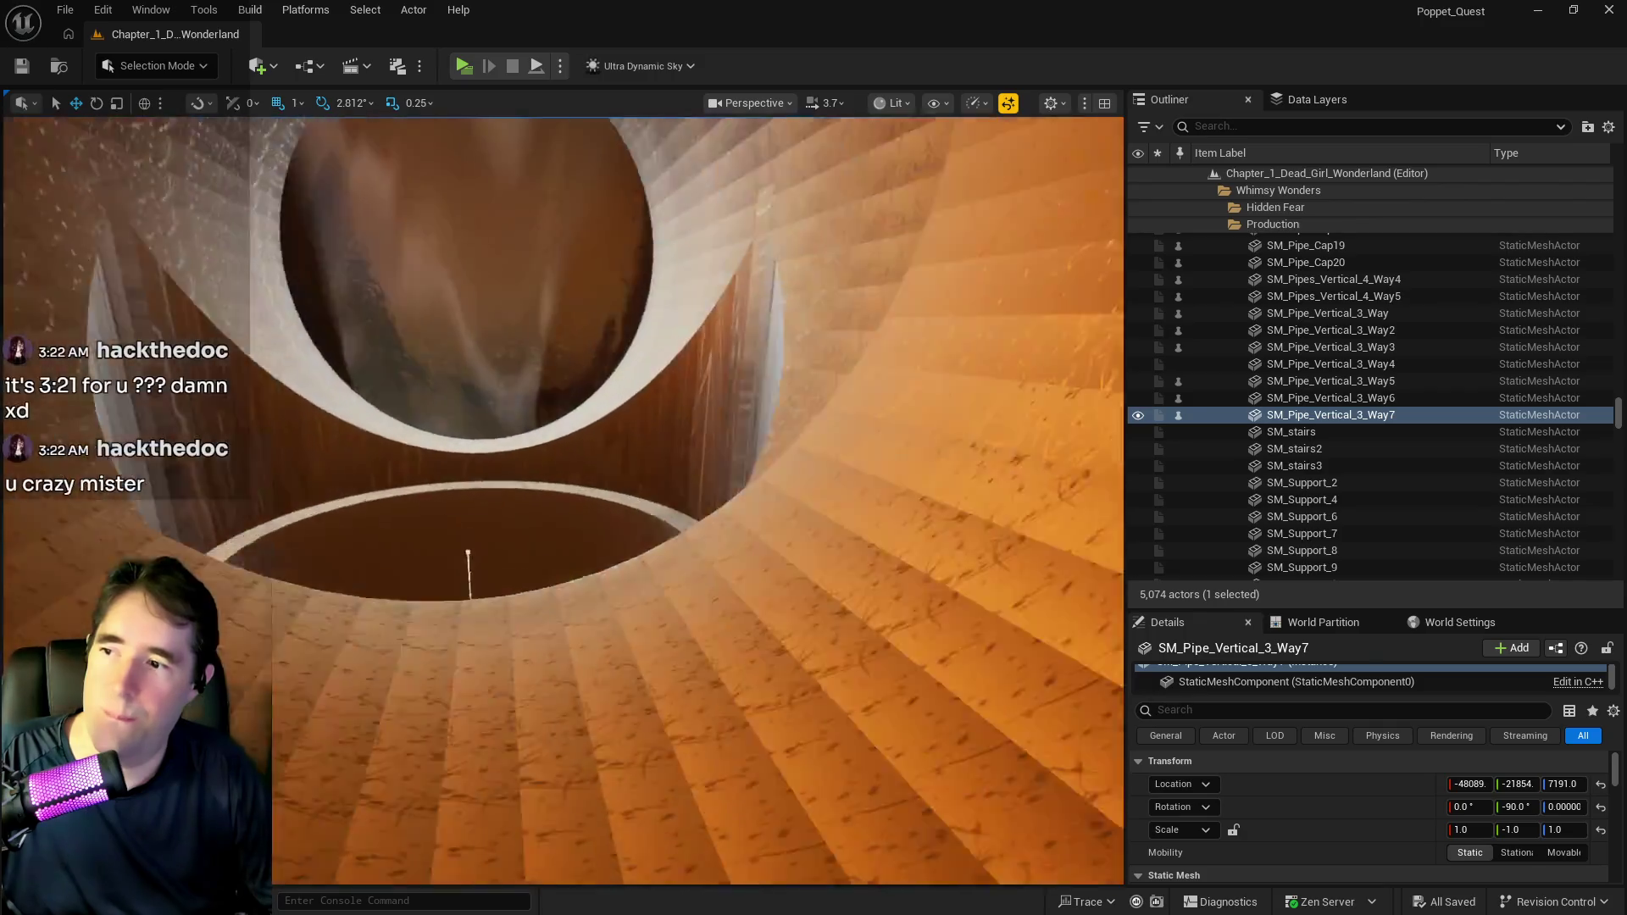
scroll(562, 500, "up", 5)
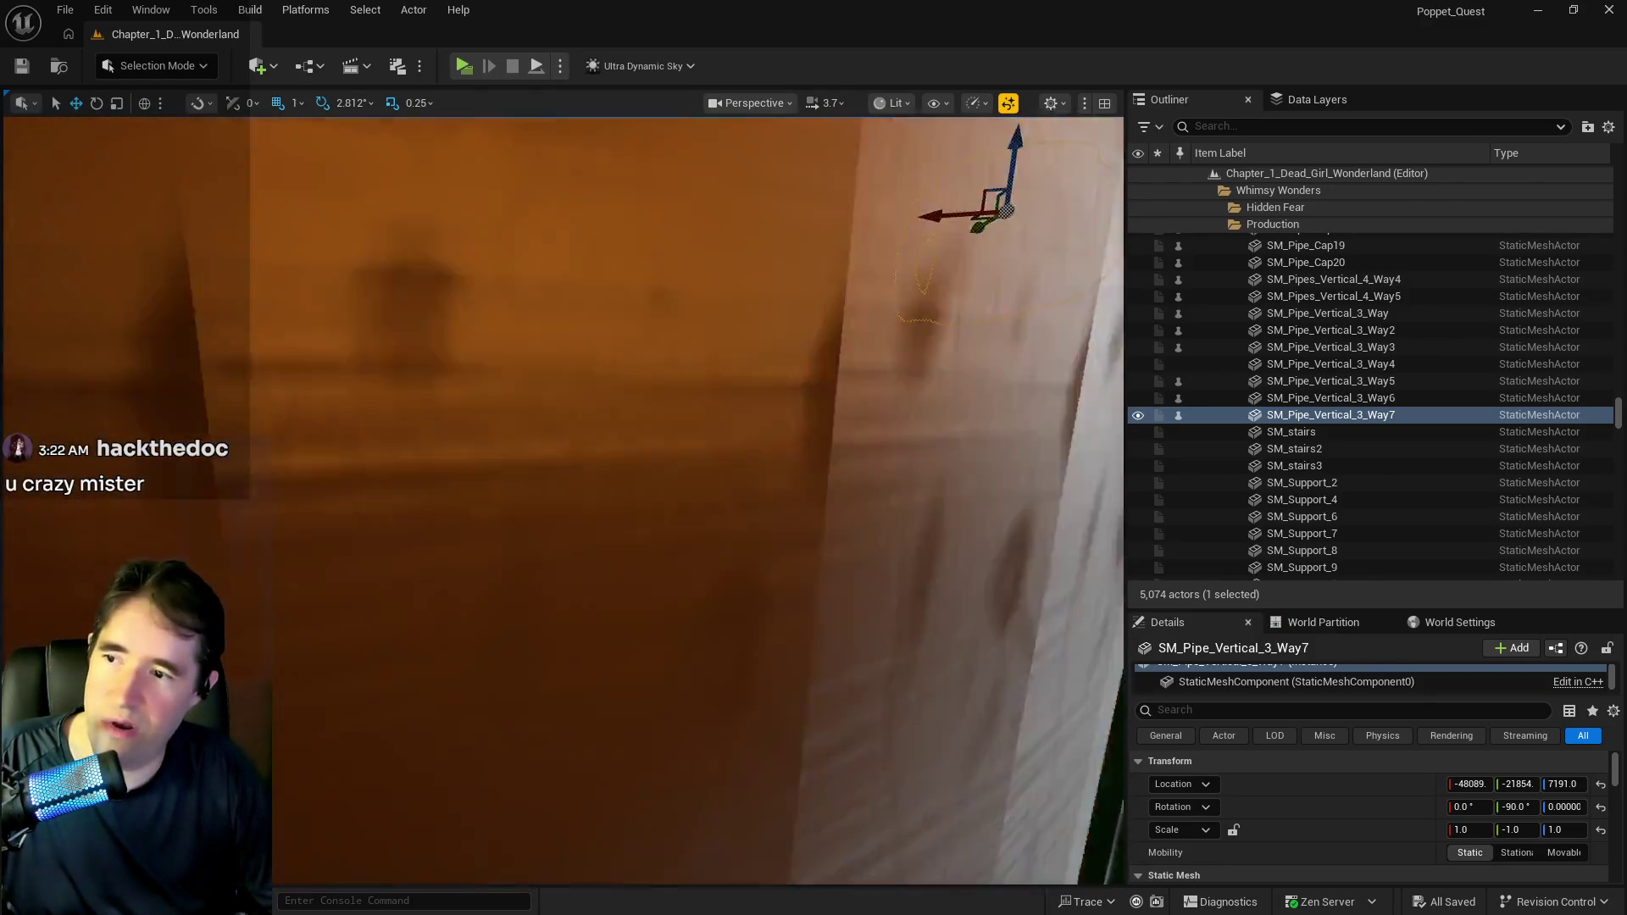
key("f")
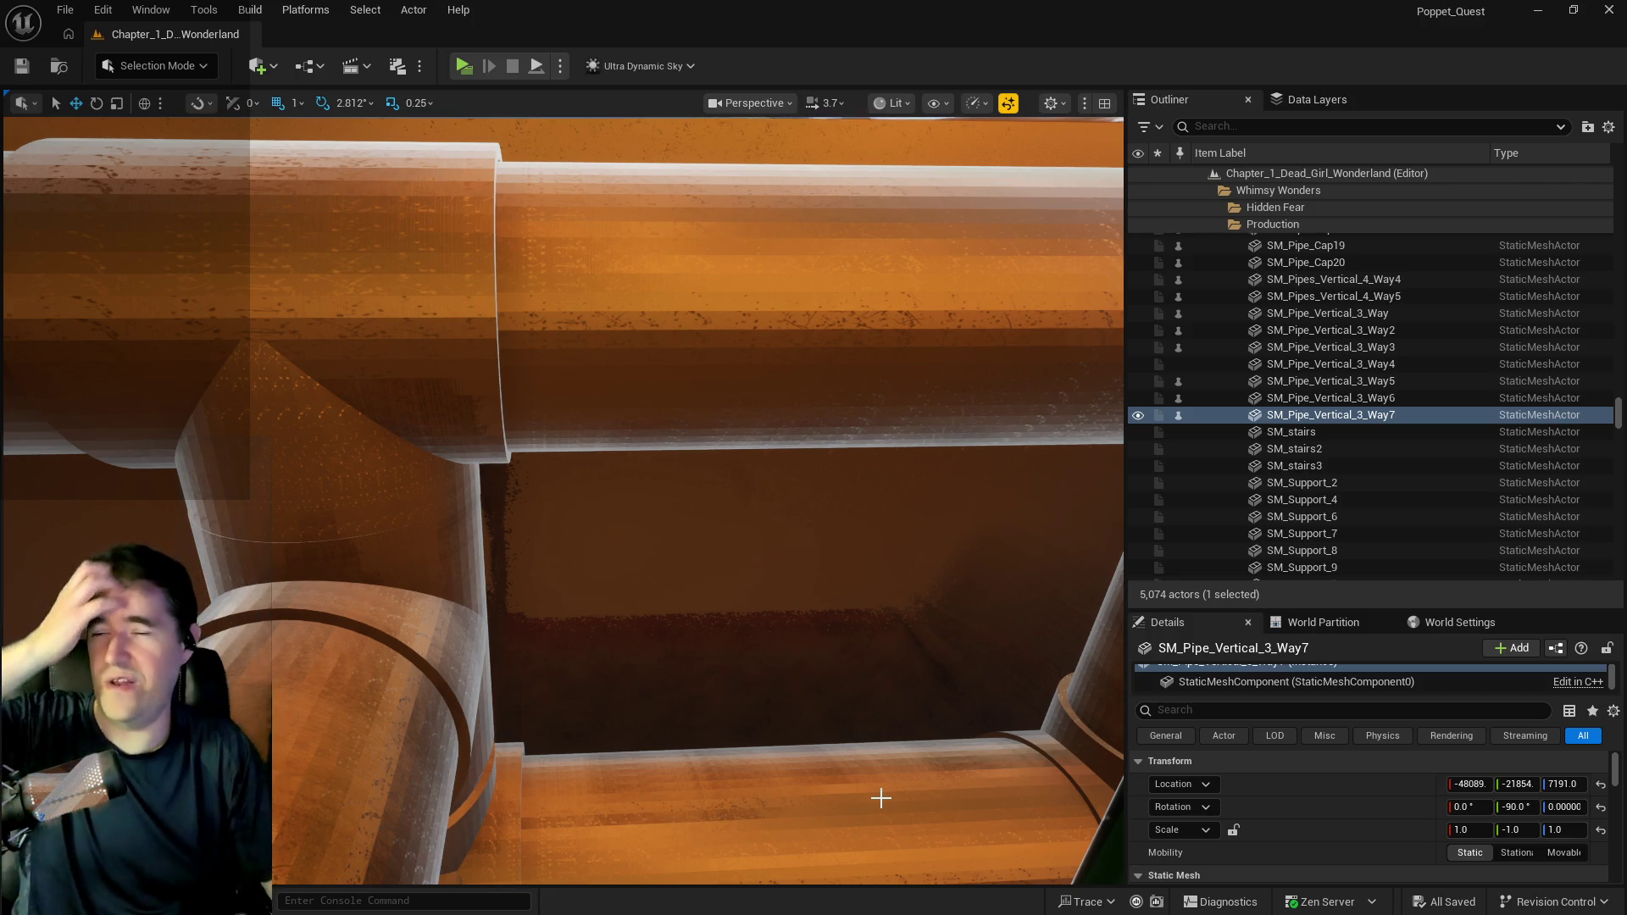
left_click(647, 316)
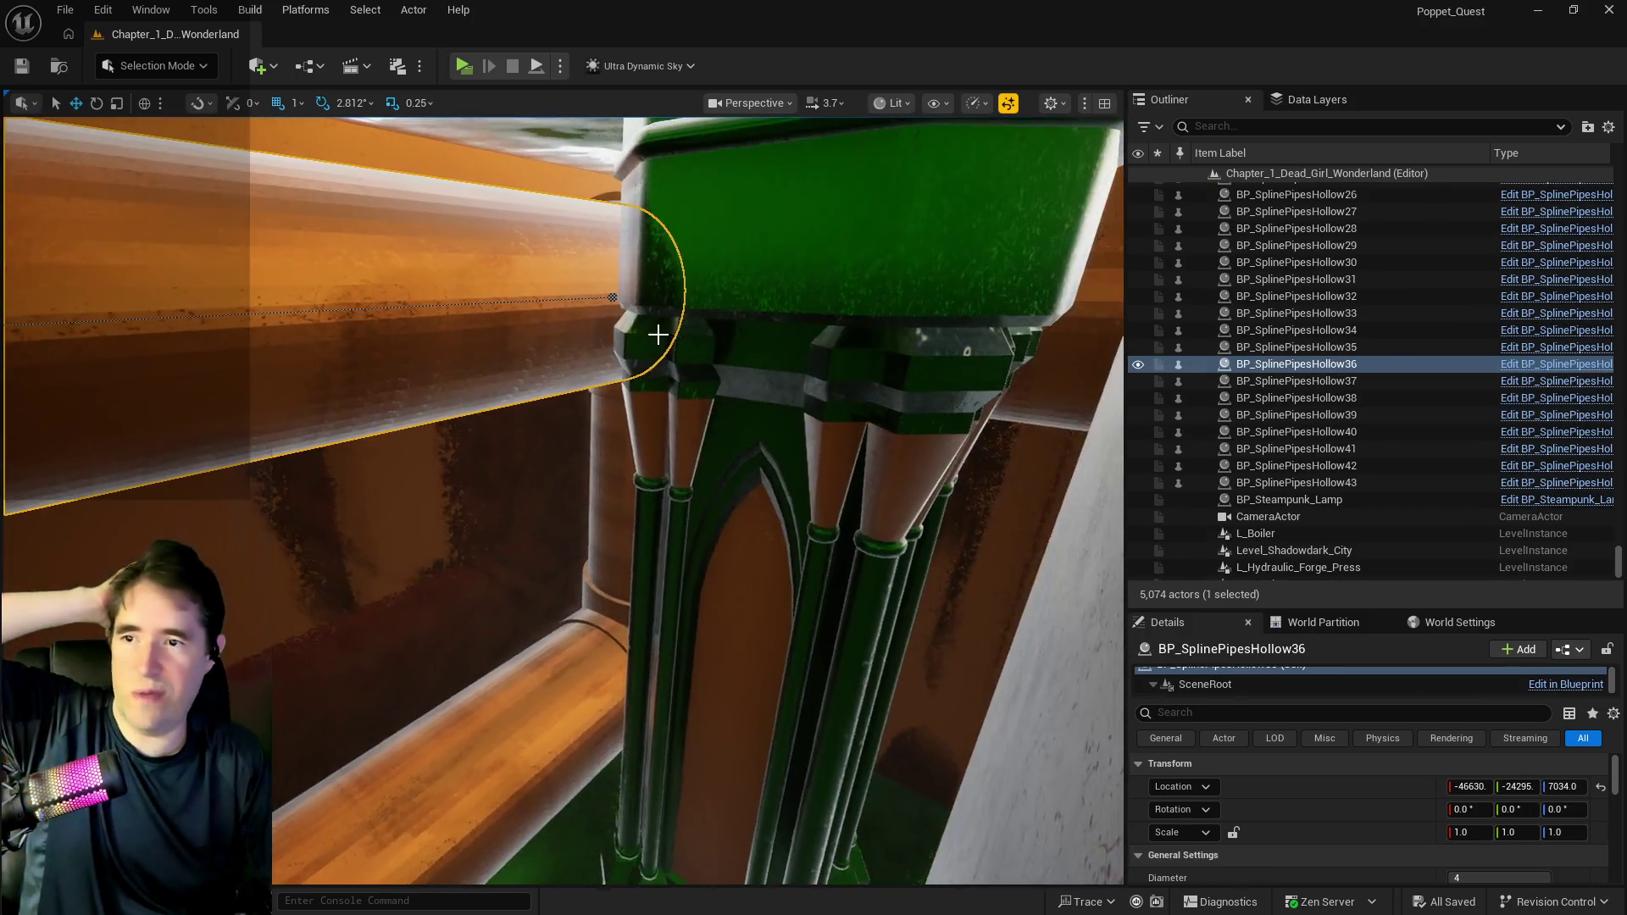
left_click_drag(508, 388, 474, 424)
key("f")
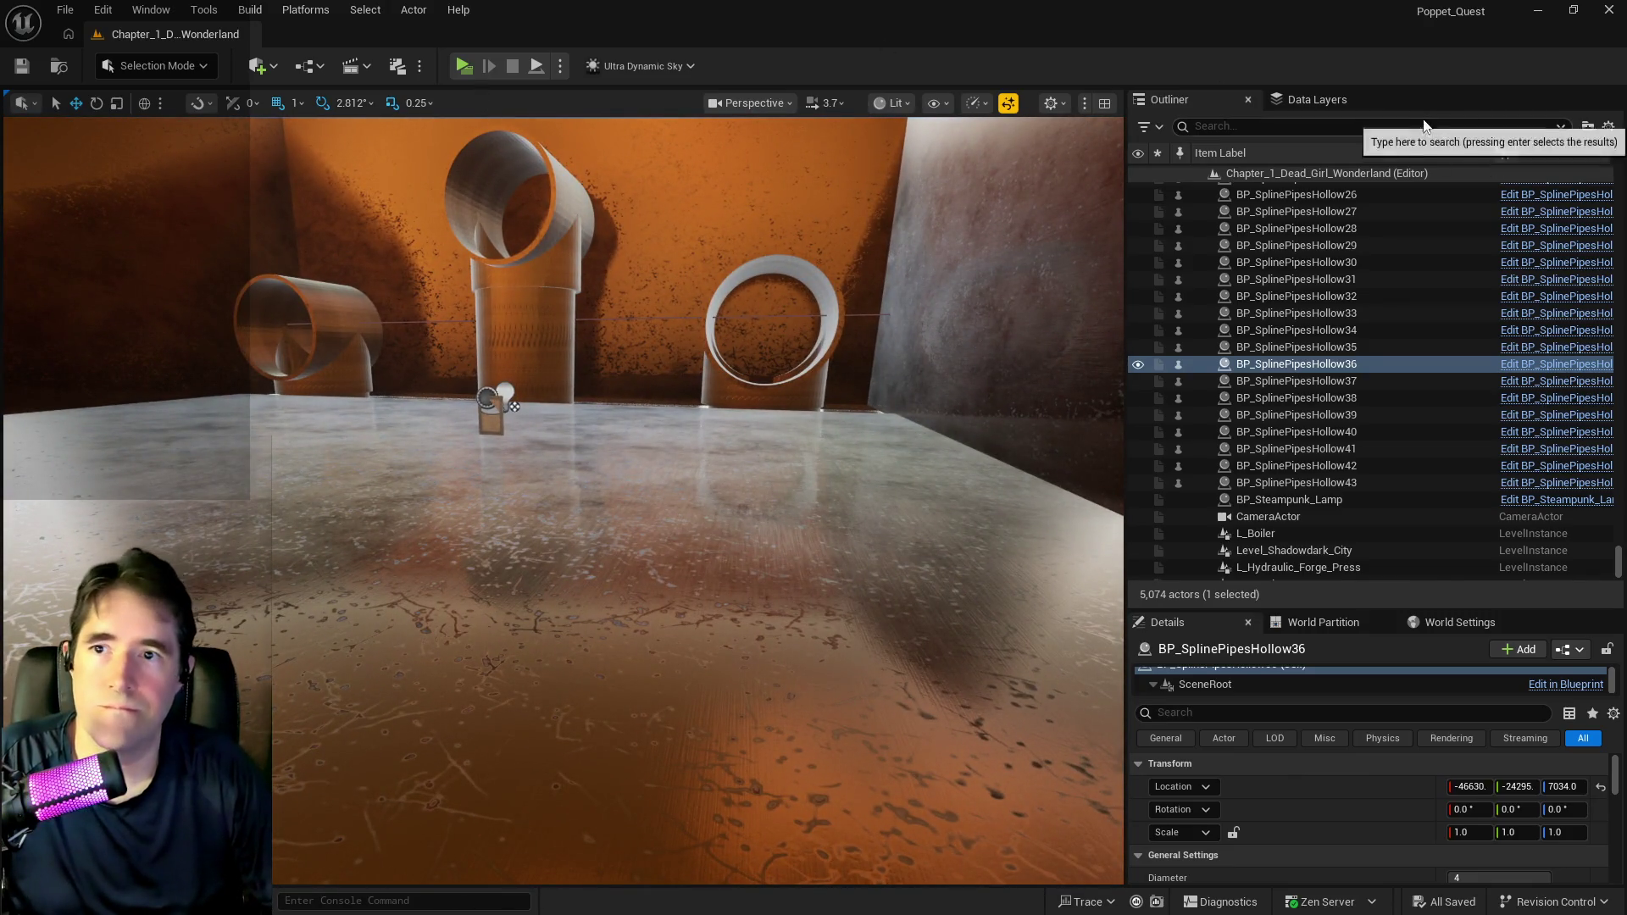
Find Ultra_Dynamic_Sky by searching 'ultr', set its Time Of Day to 2400, and Save All.
type("ultra")
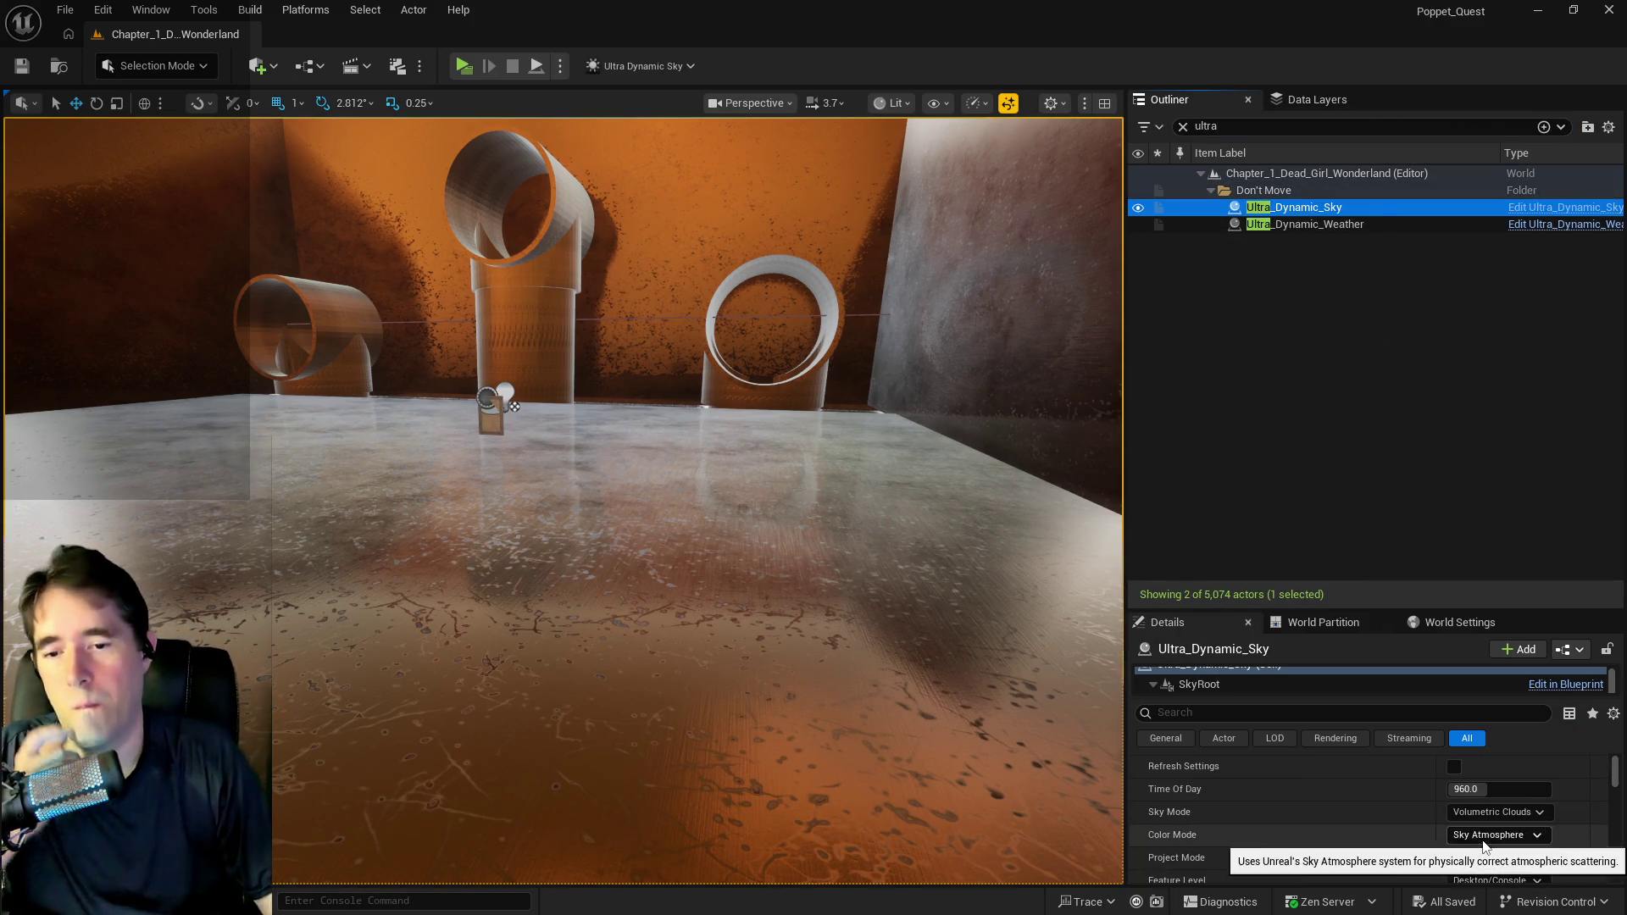
left_click_drag(1489, 784, 1551, 785)
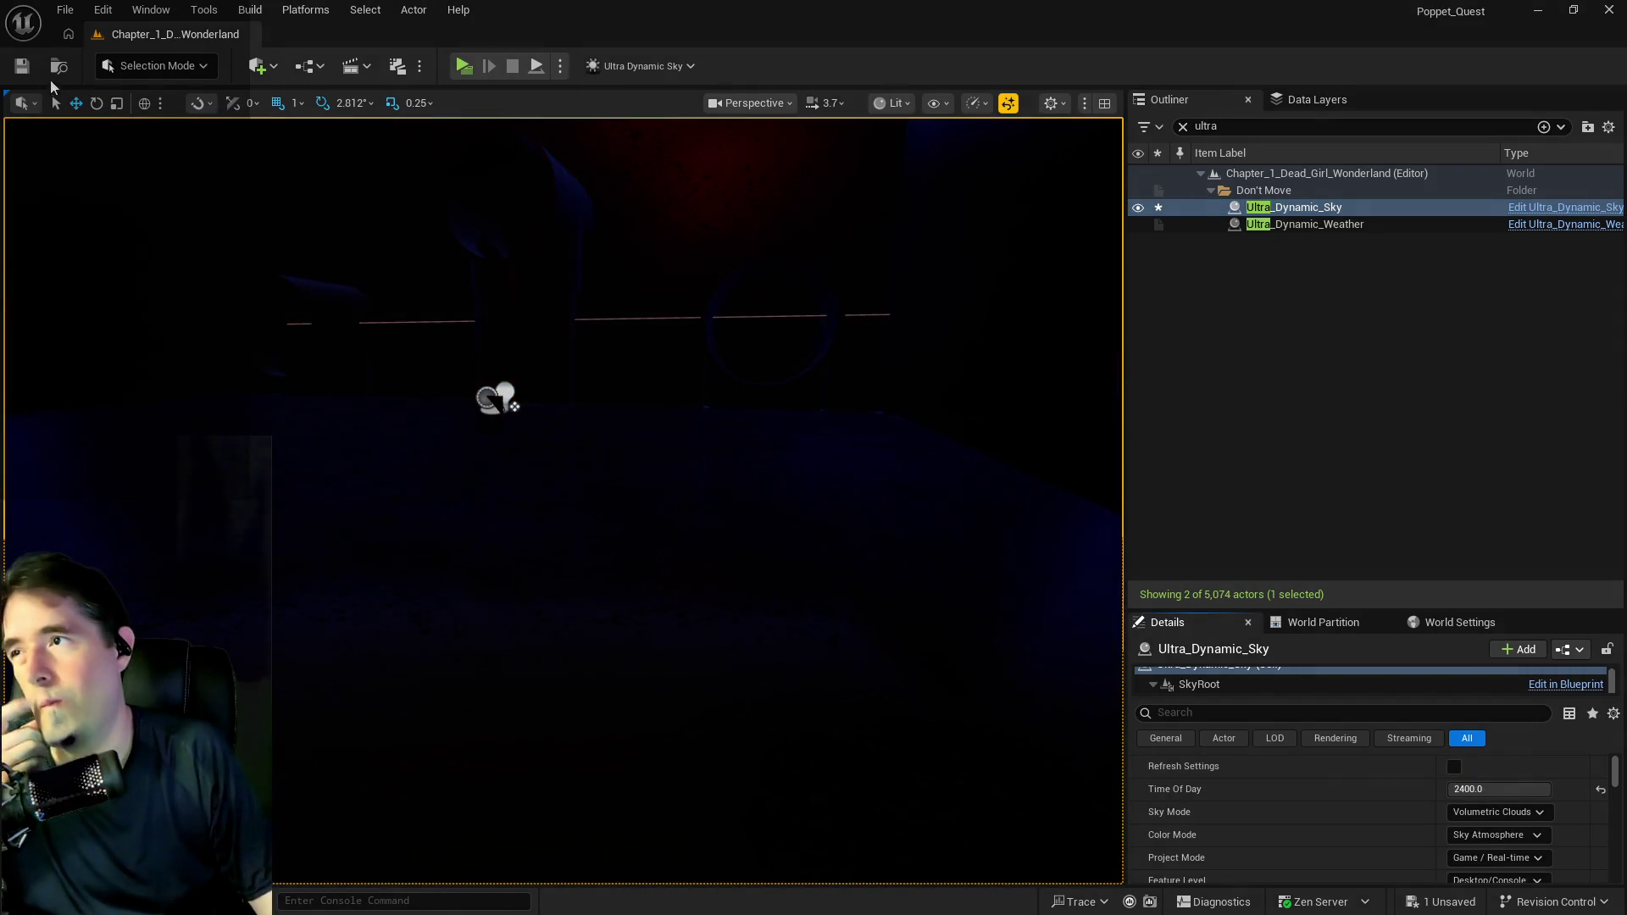
left_click(56, 9)
left_click(156, 251)
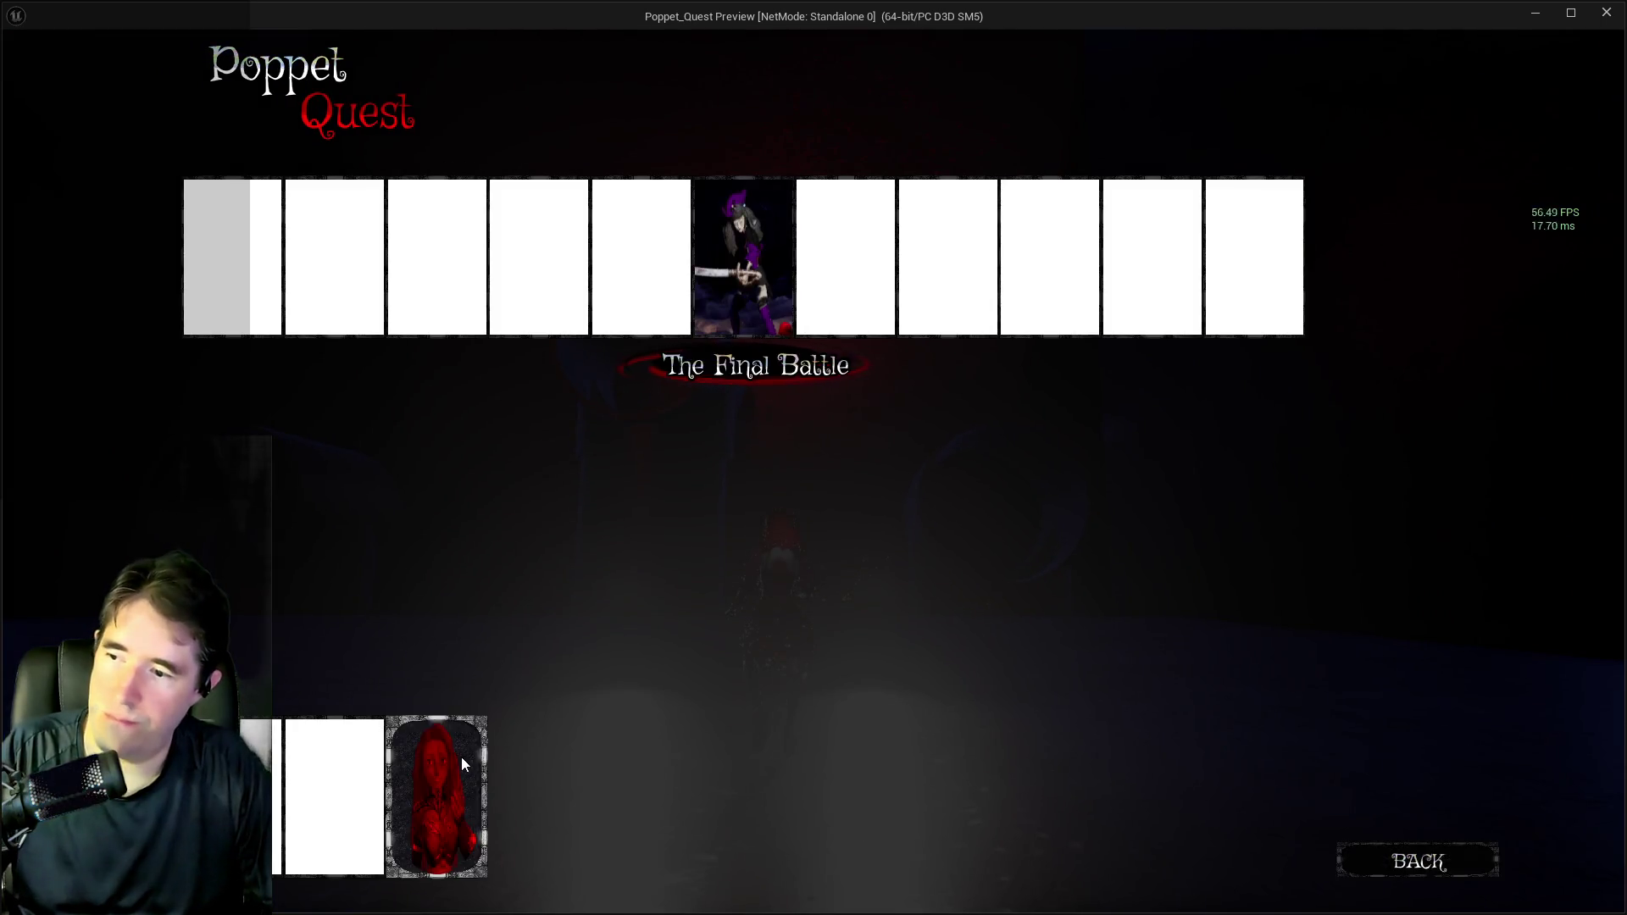
Pick the red card, walk the character into the blue ring arena, then pause and return to the editor.
left_click(462, 757)
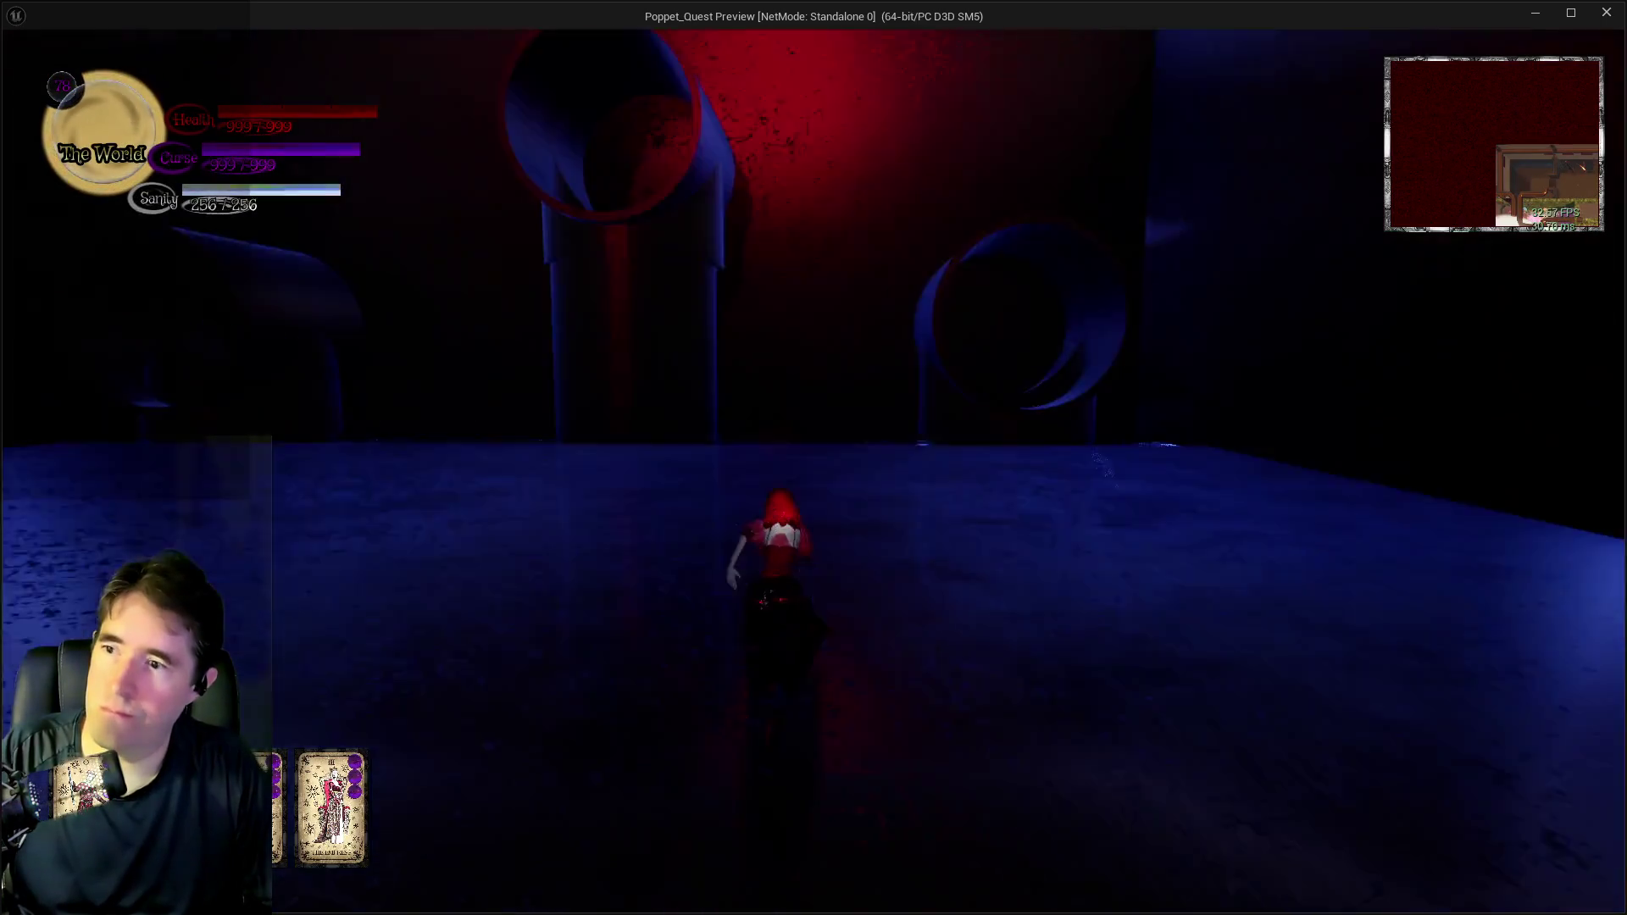
key("w")
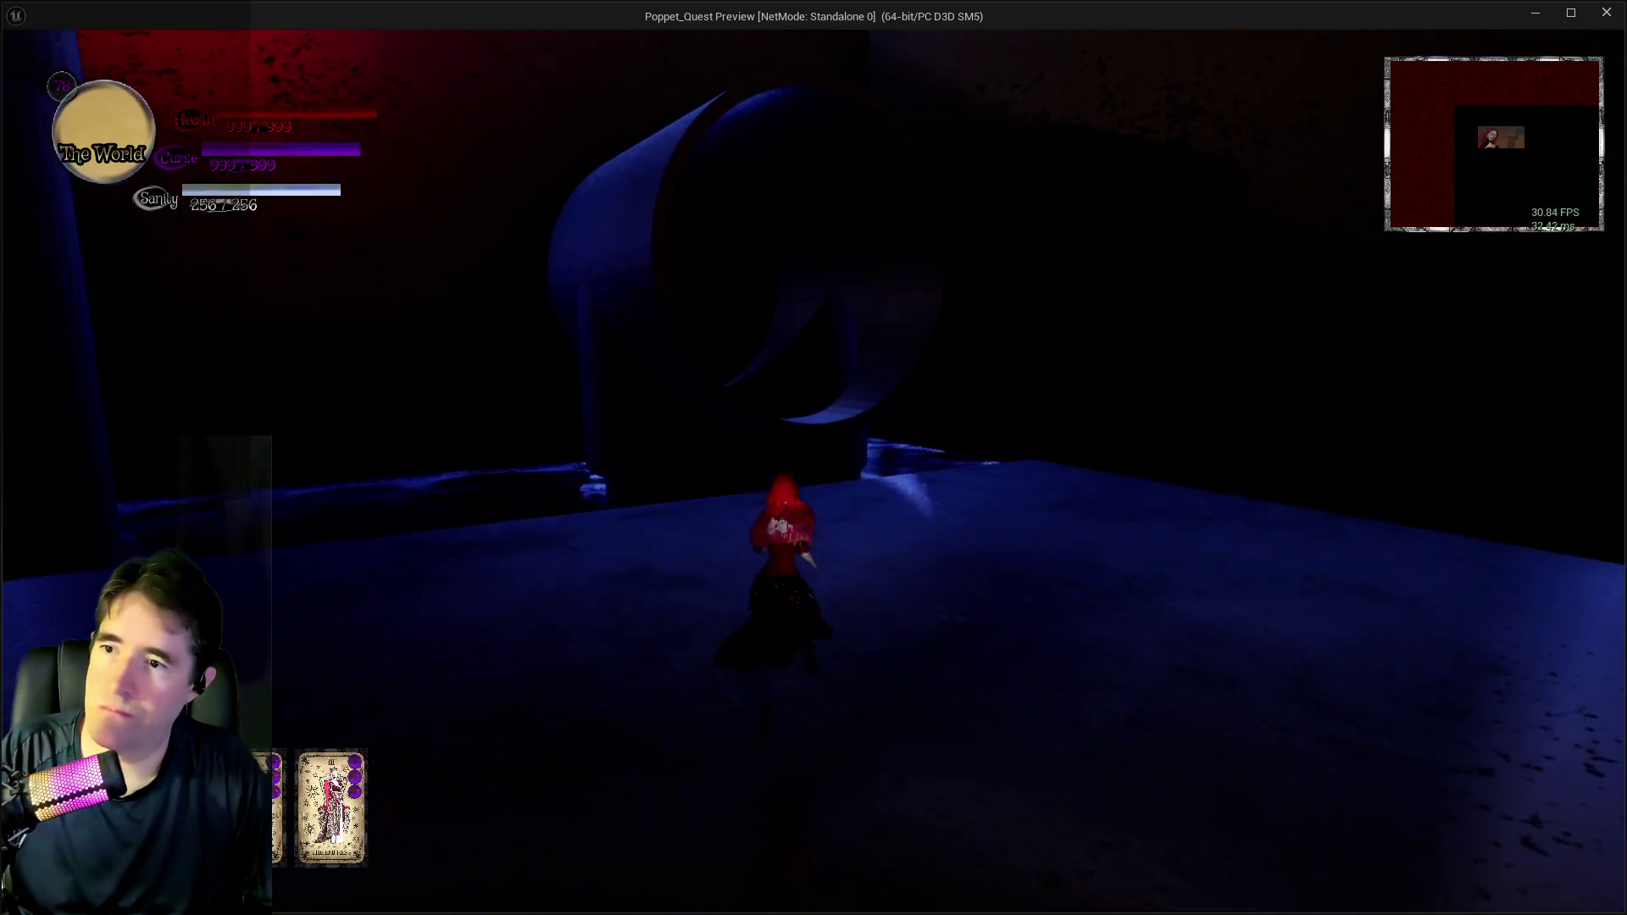
key("w")
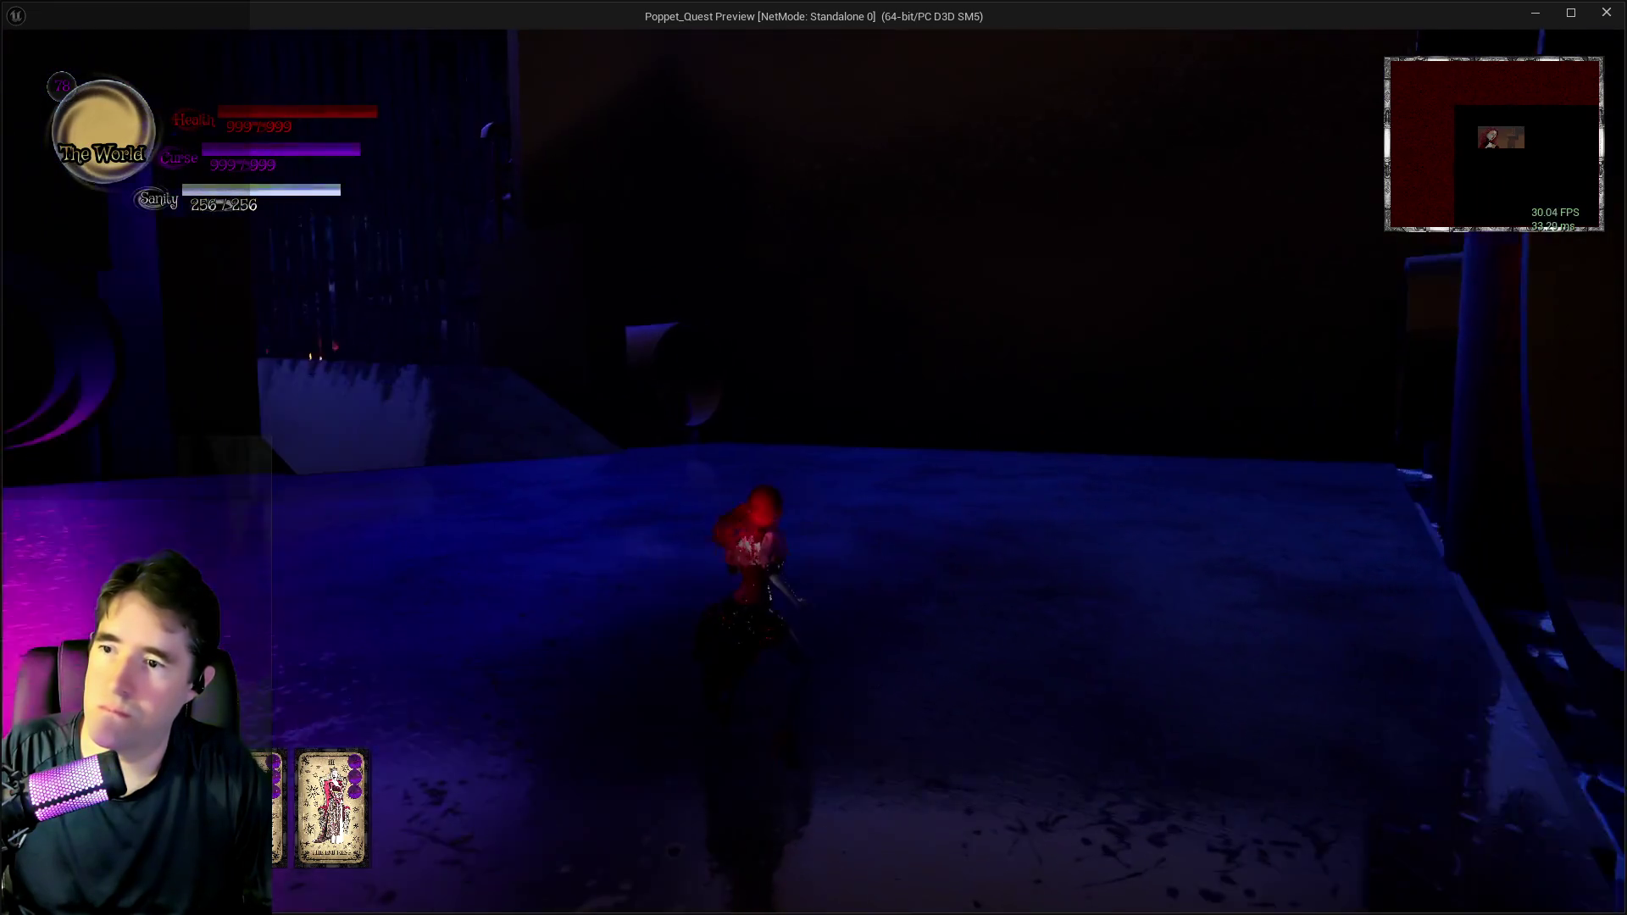
key("w")
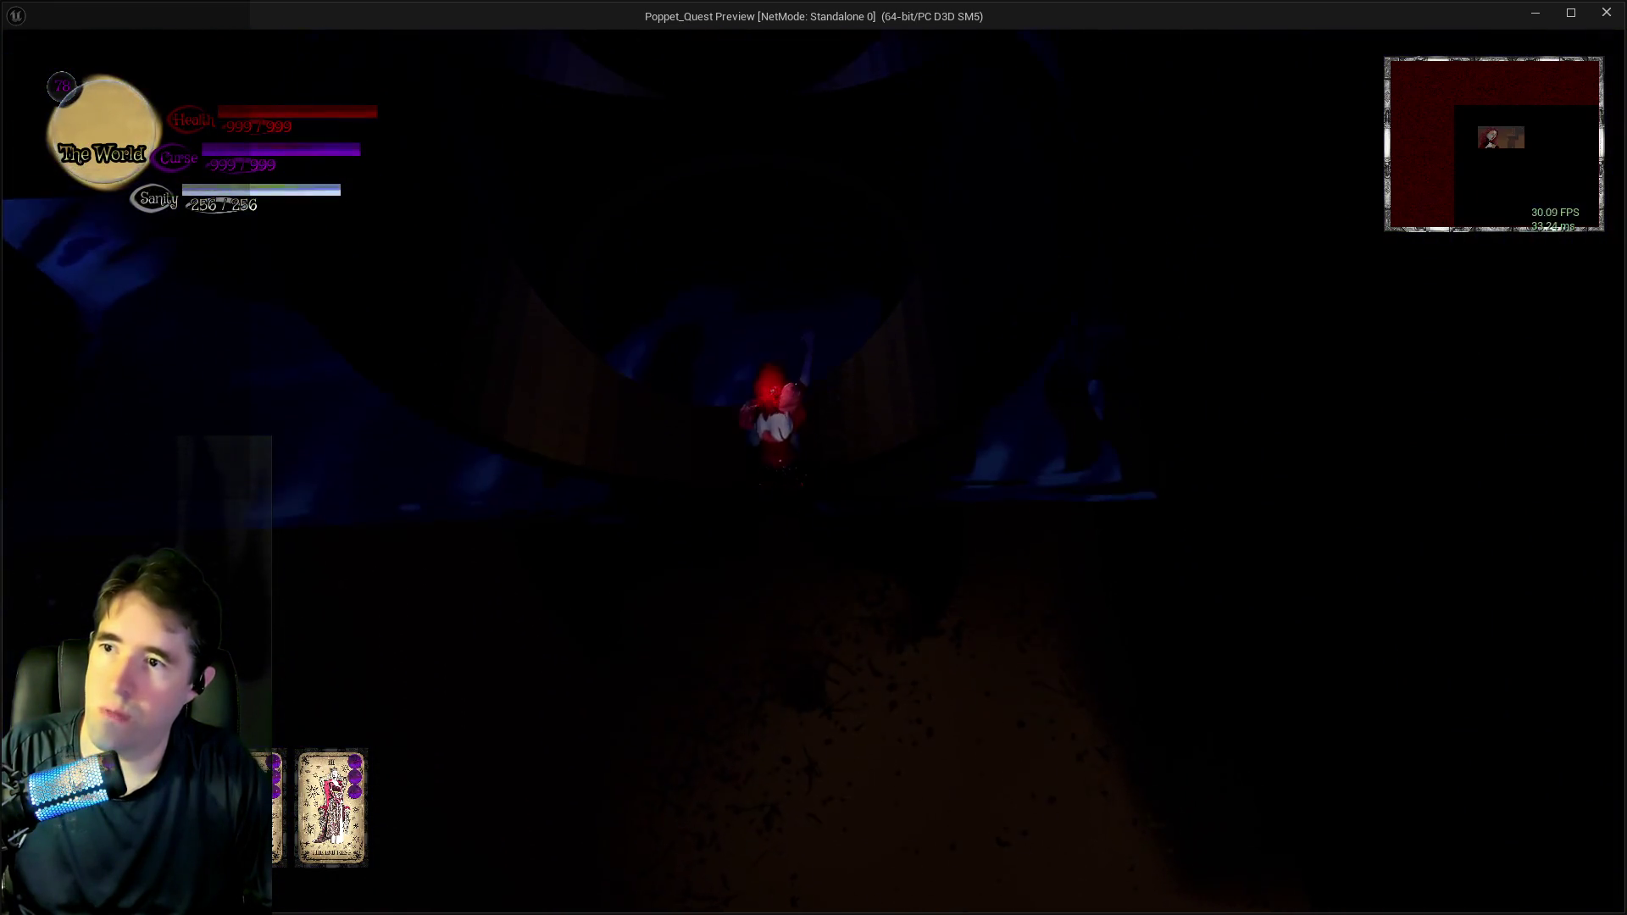
key("w")
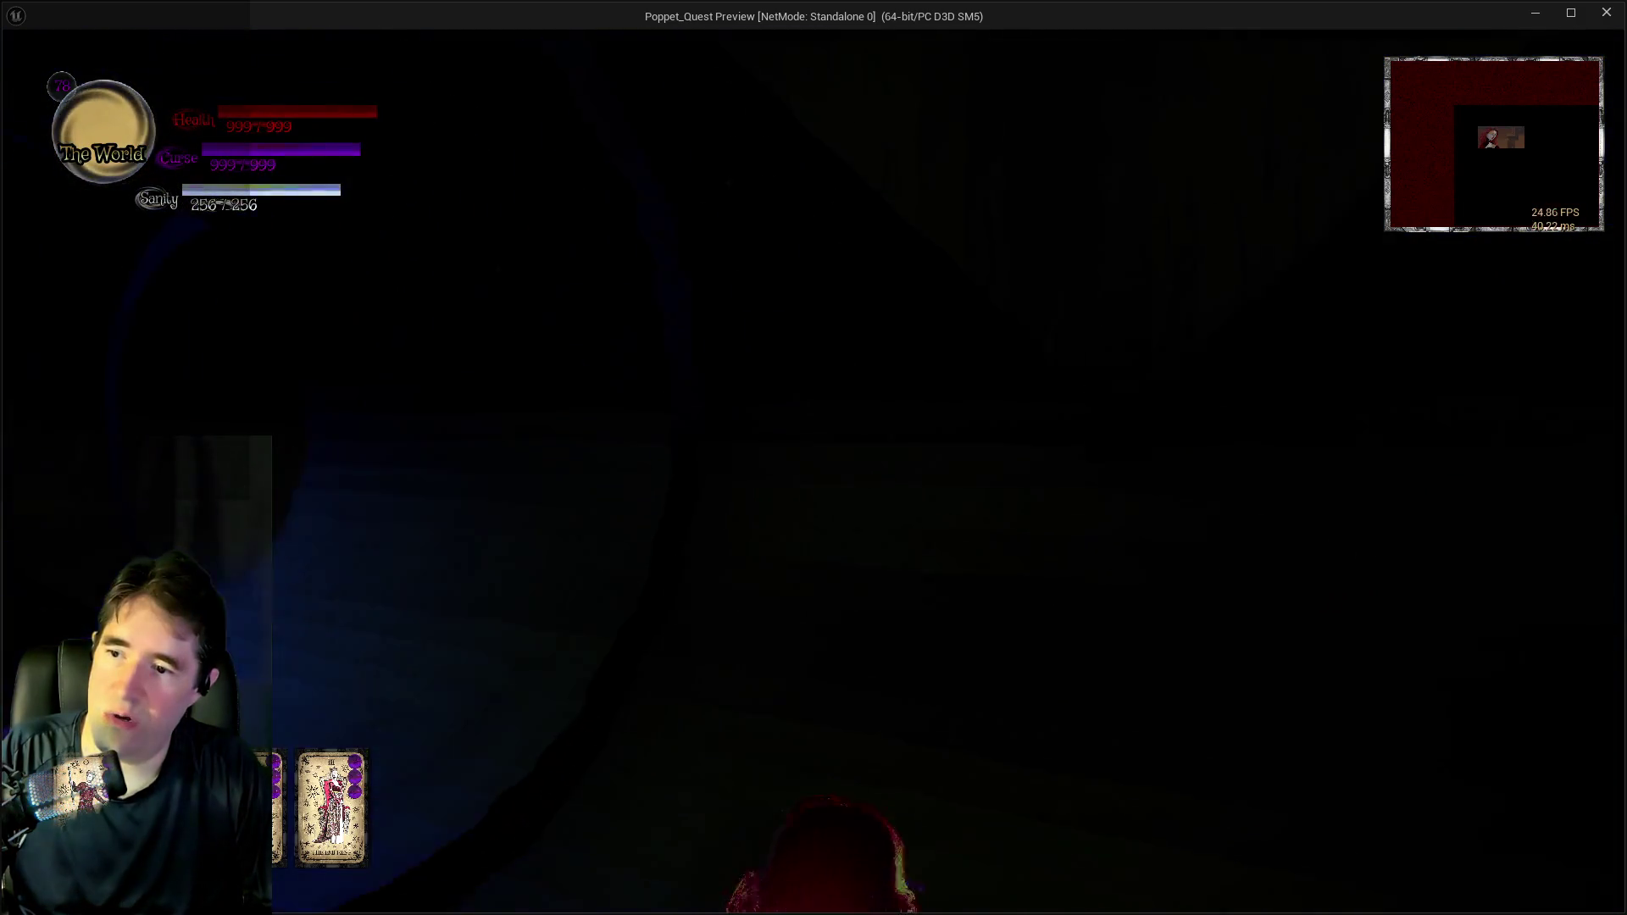
key("w")
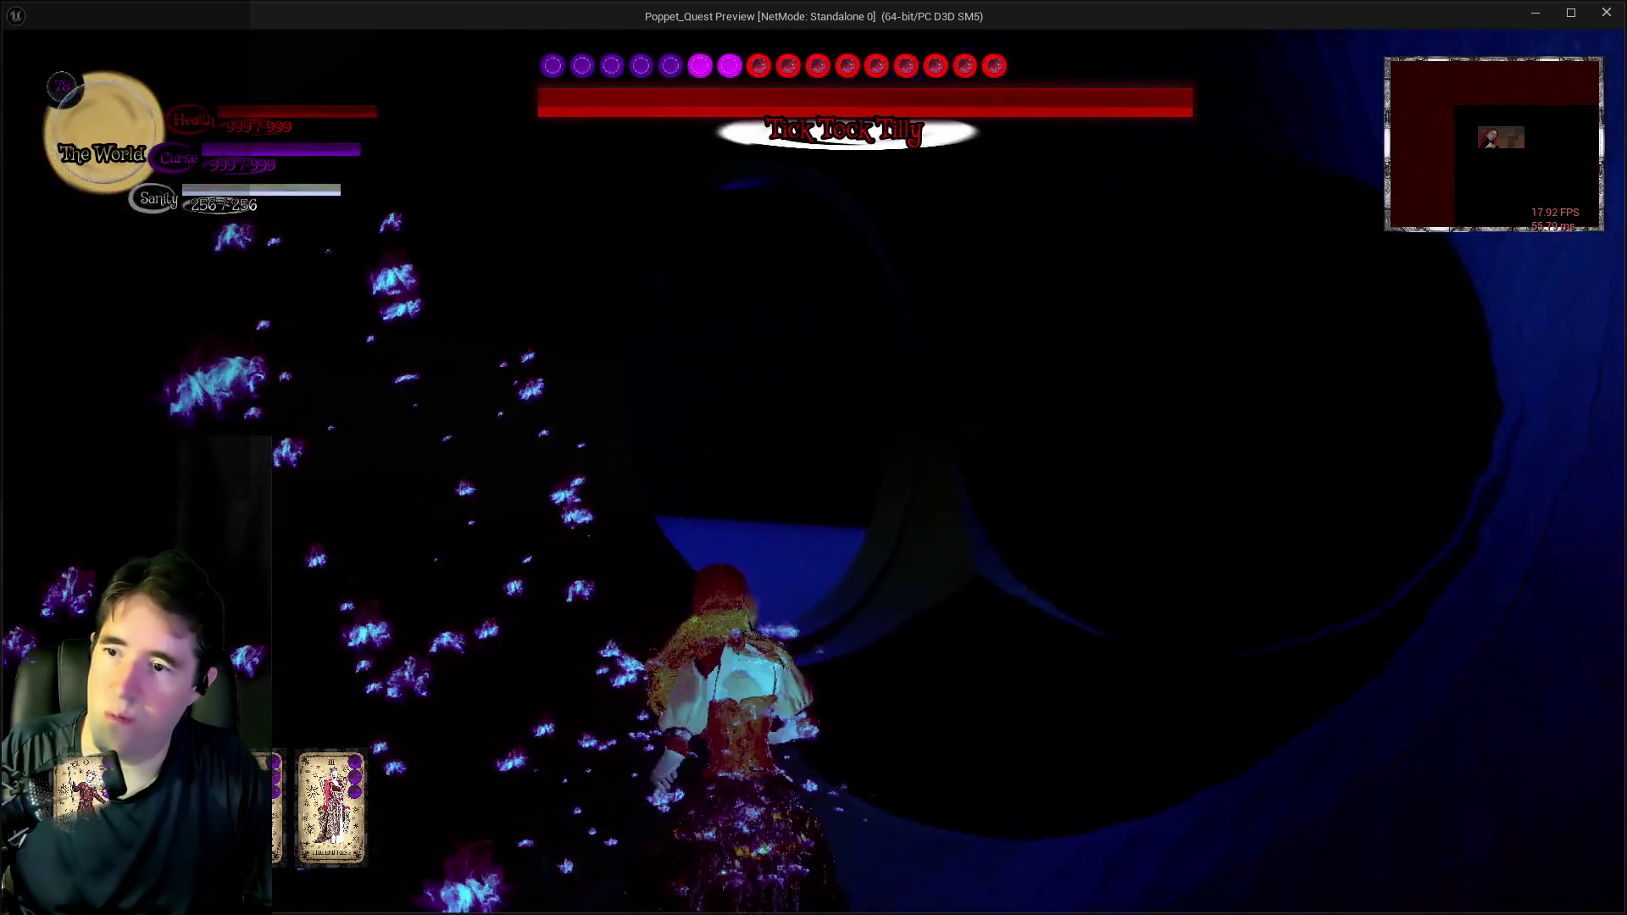
key("w")
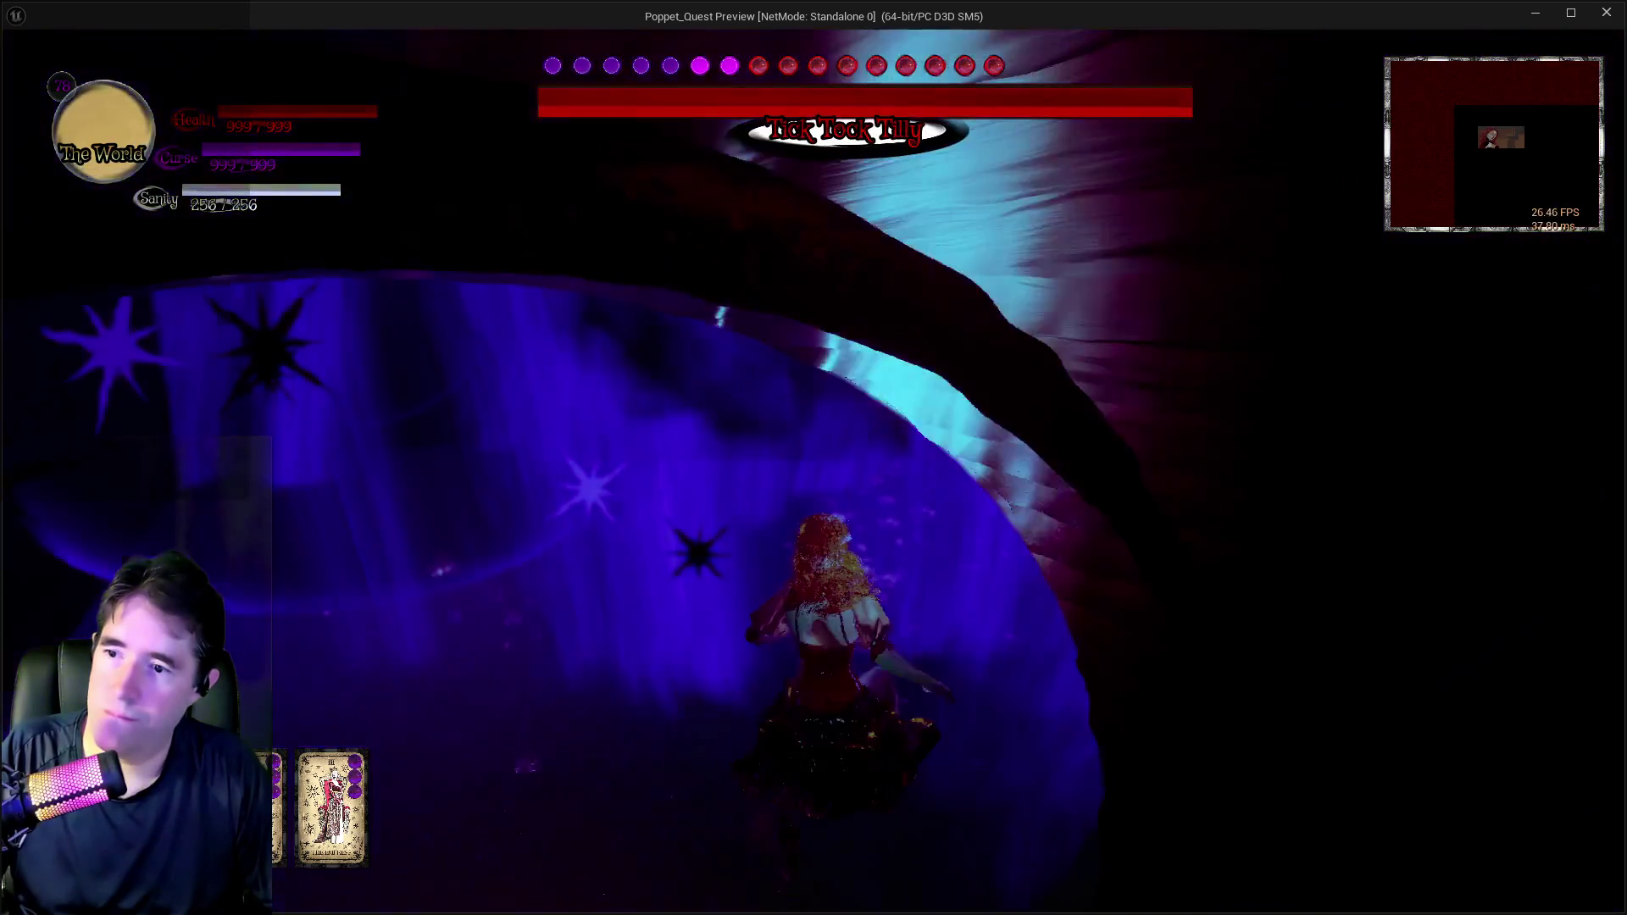
key("w")
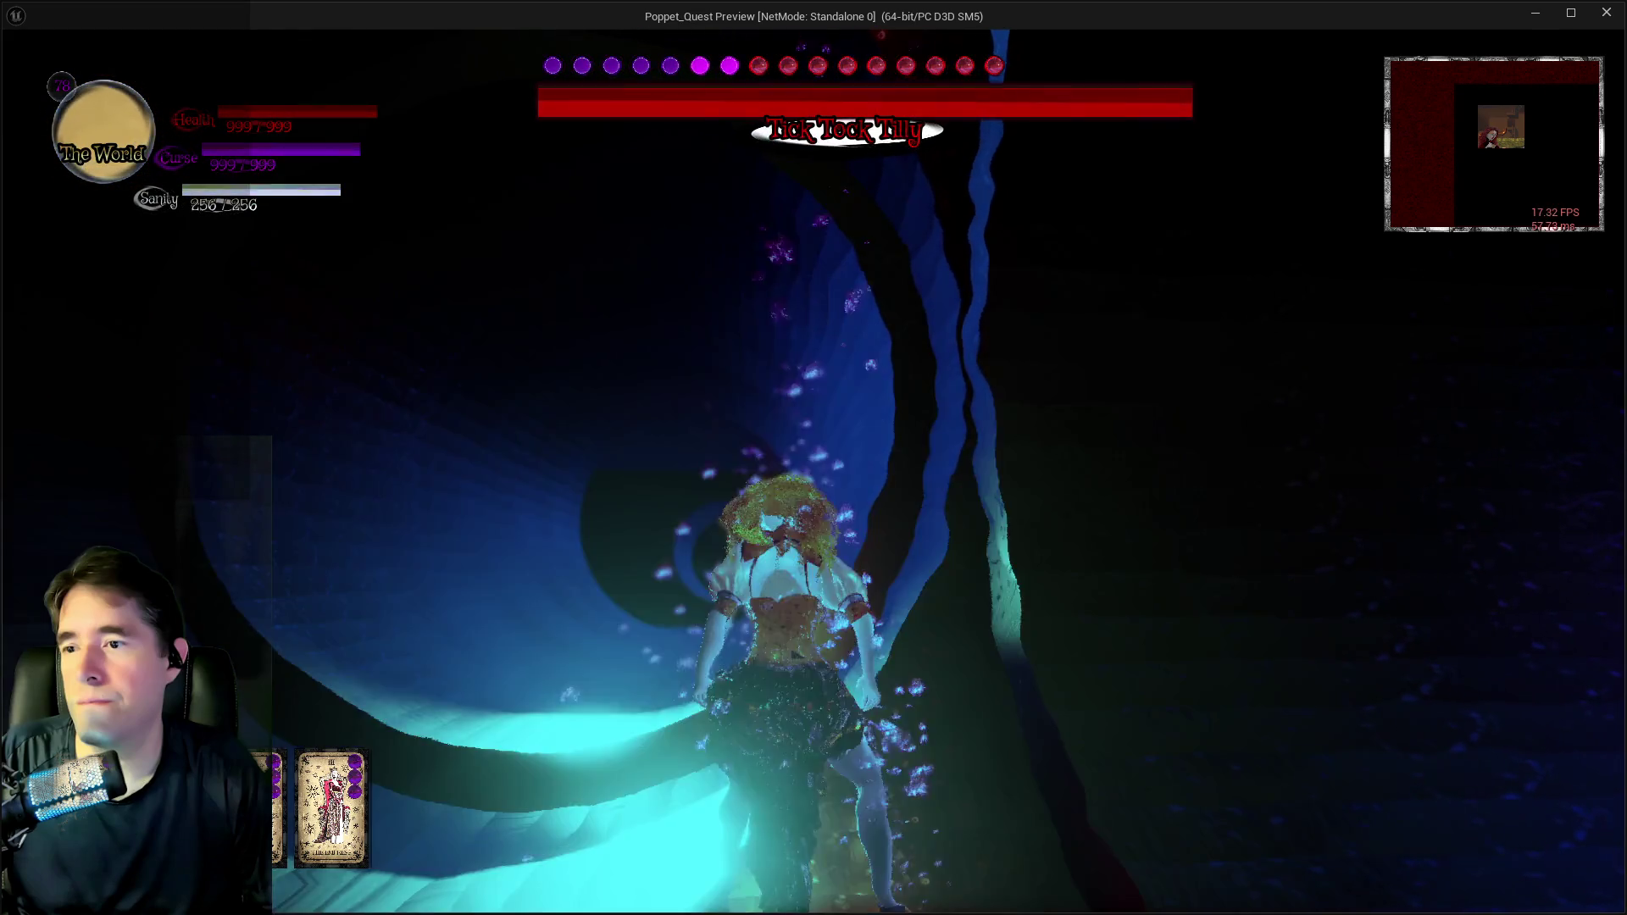
key("Escape")
key("alt+Tab")
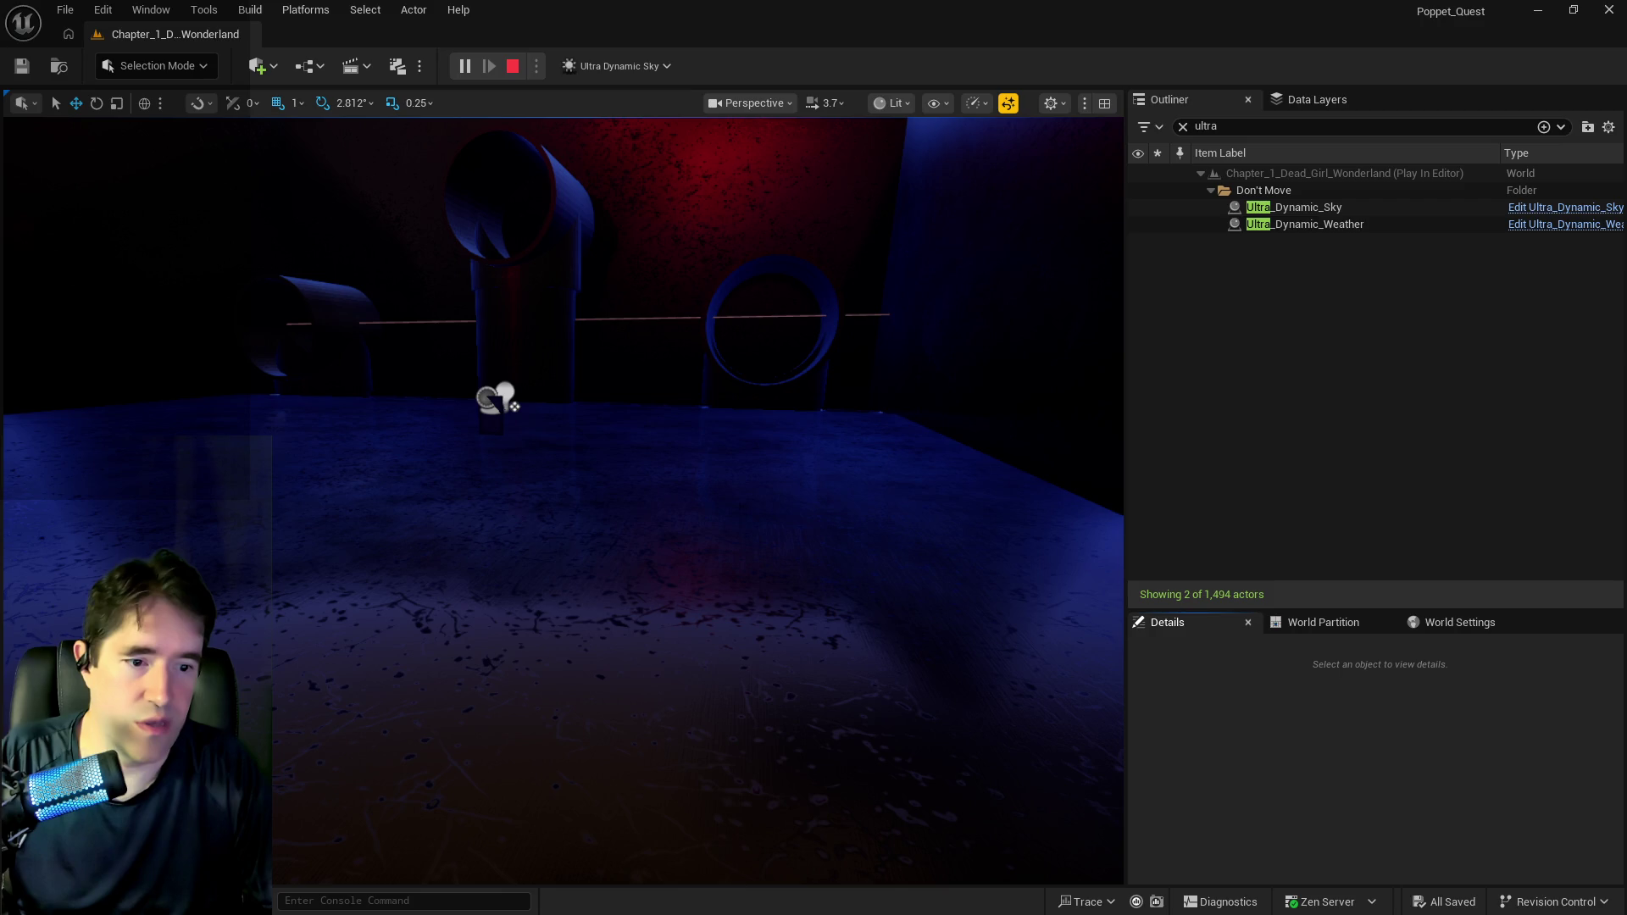
Return to the Poppet_Quest preview window and resume the Tick Tock Tilly boss fight.
key("alt+Tab")
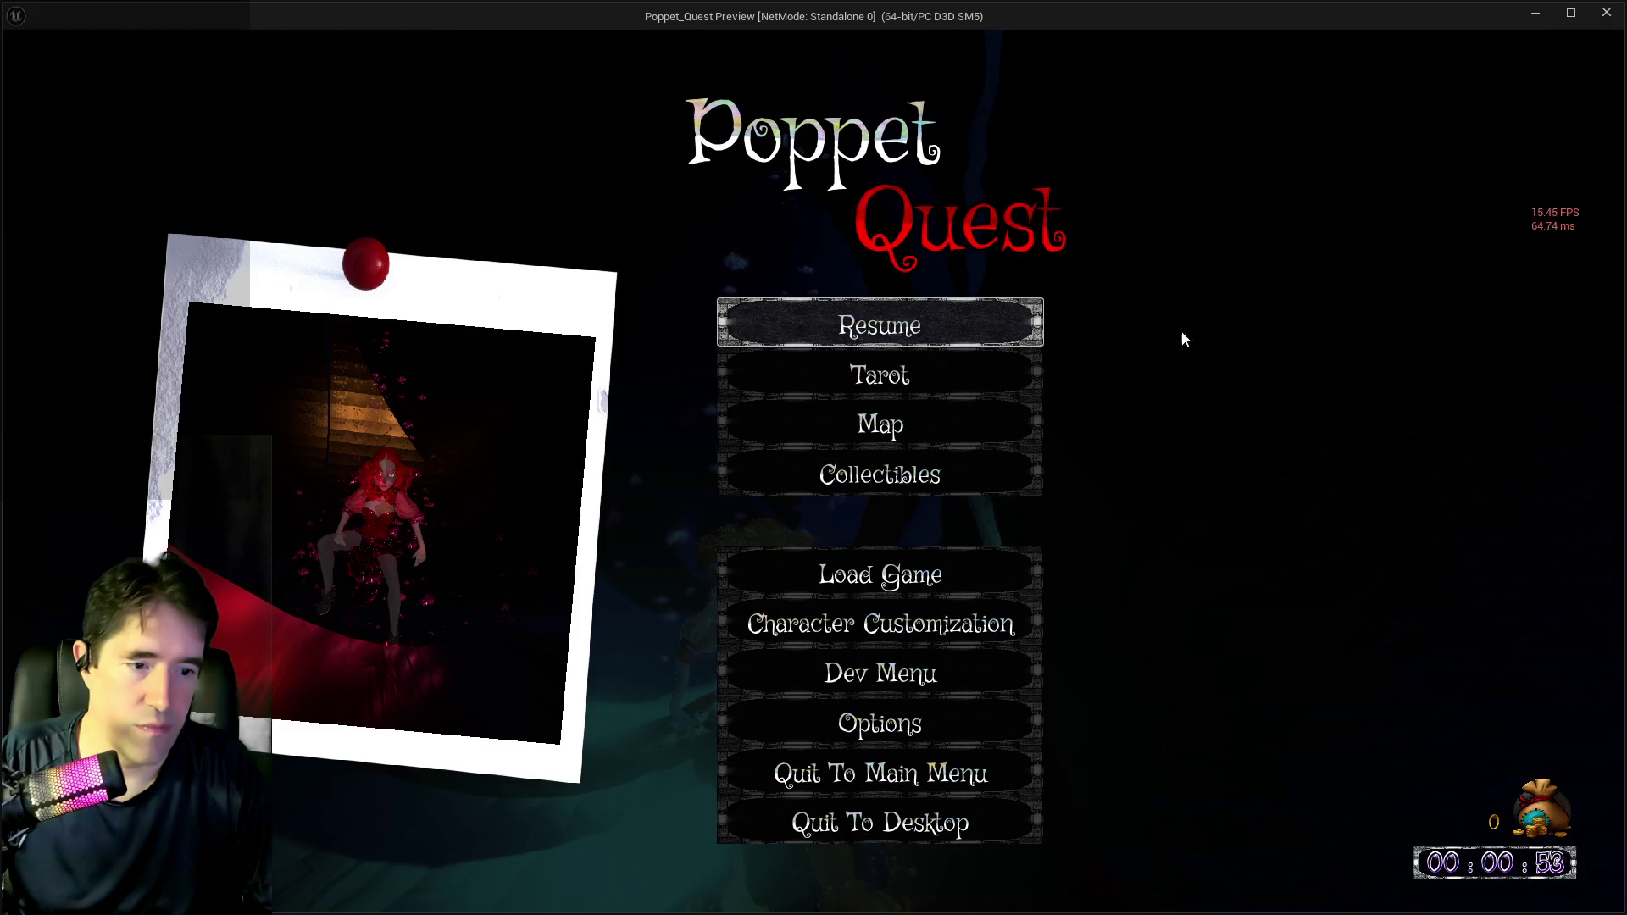
left_click(933, 329)
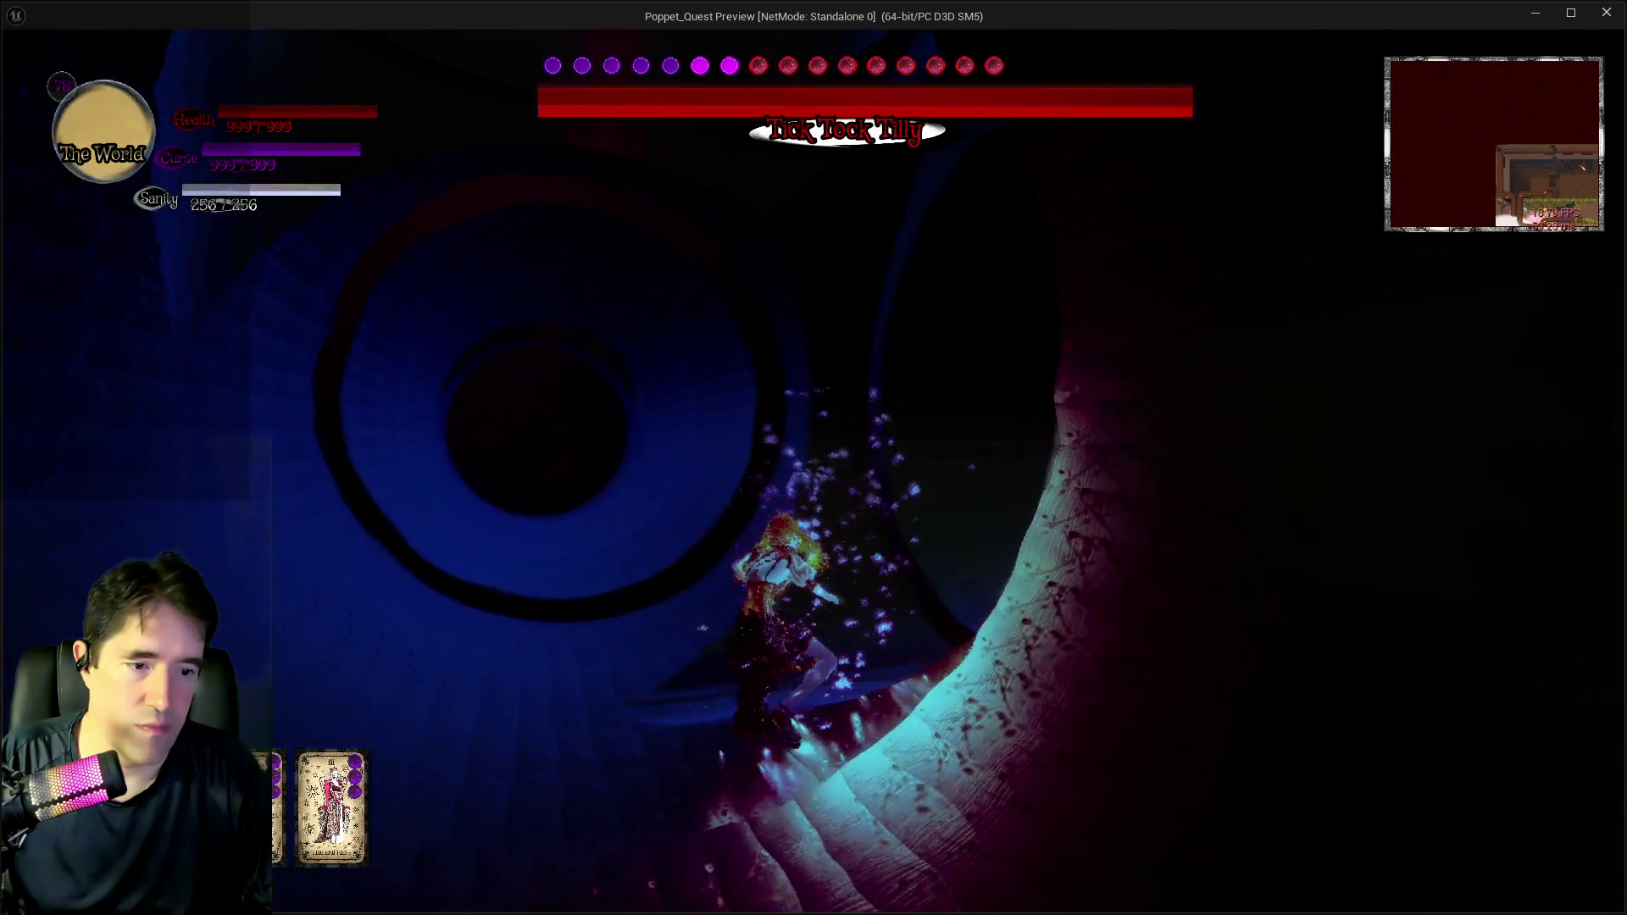
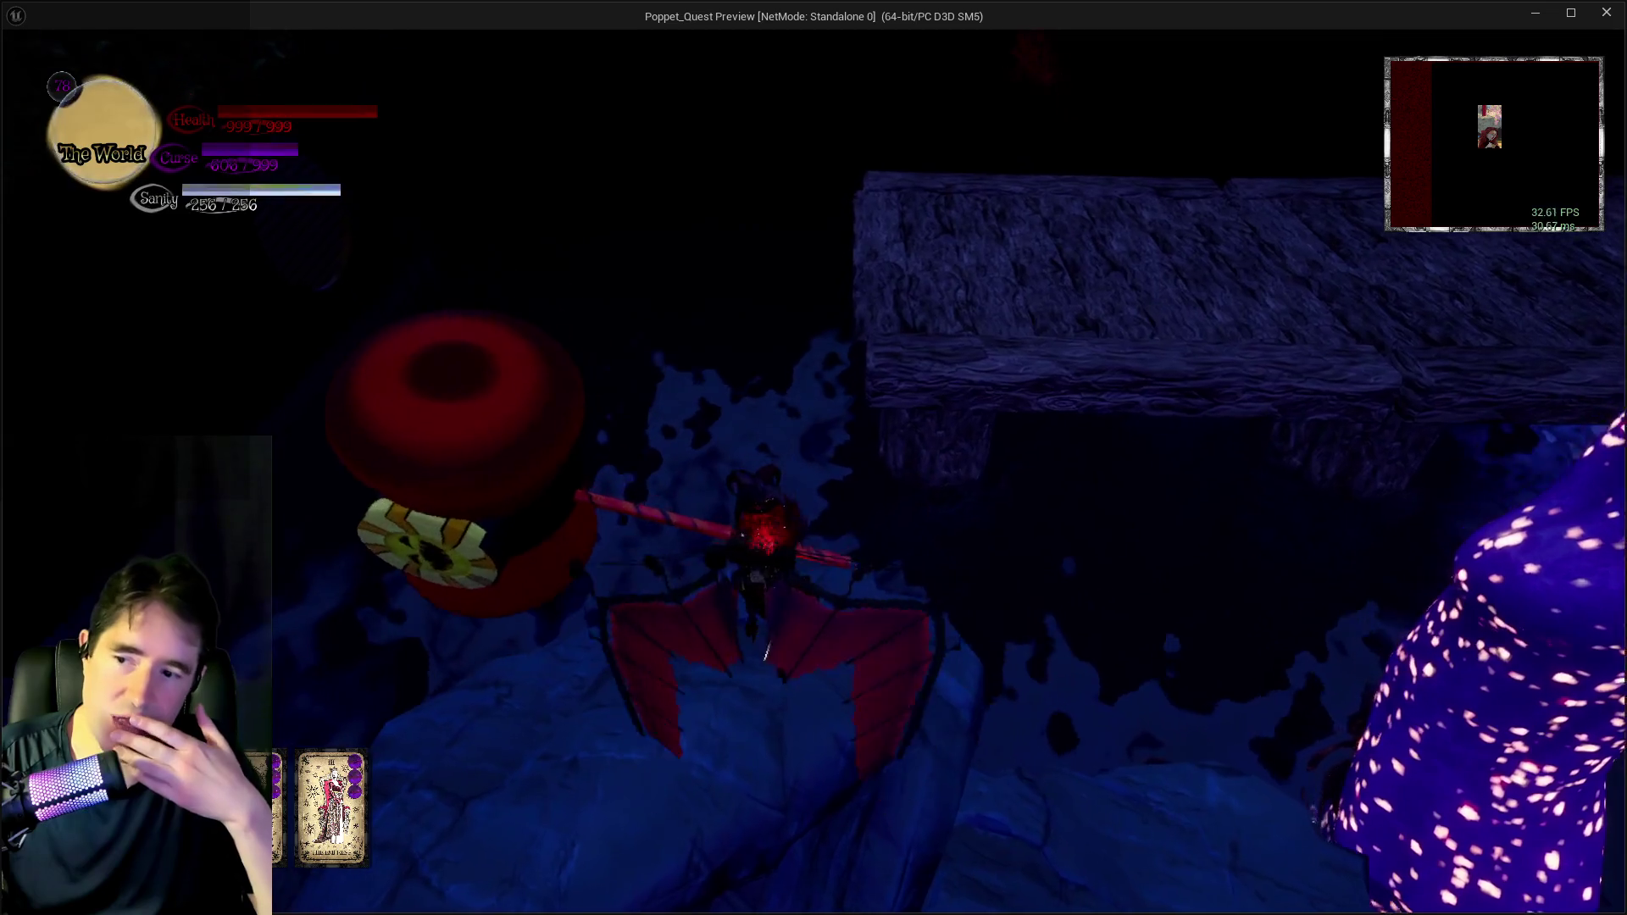
Leave the standalone Play preview window and return to the Chapter_1 Wonderland level editor.
key("alt+Tab")
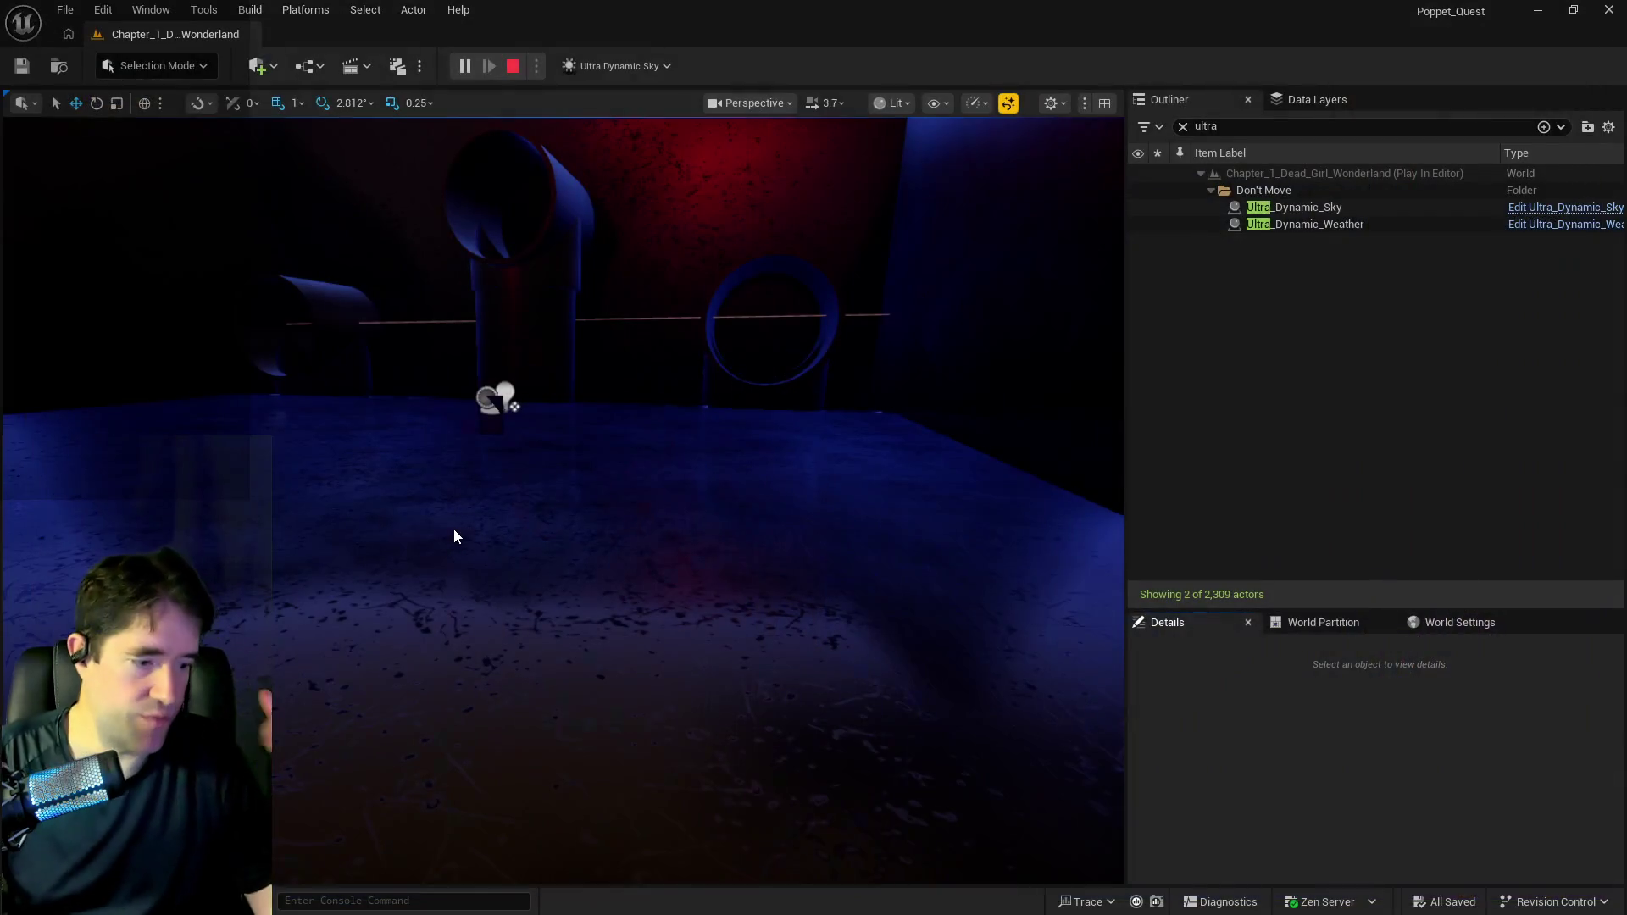
Stop the Play In Editor session, keeping Ultra_Dynamic_Sky selected with its Details shown.
key("Escape")
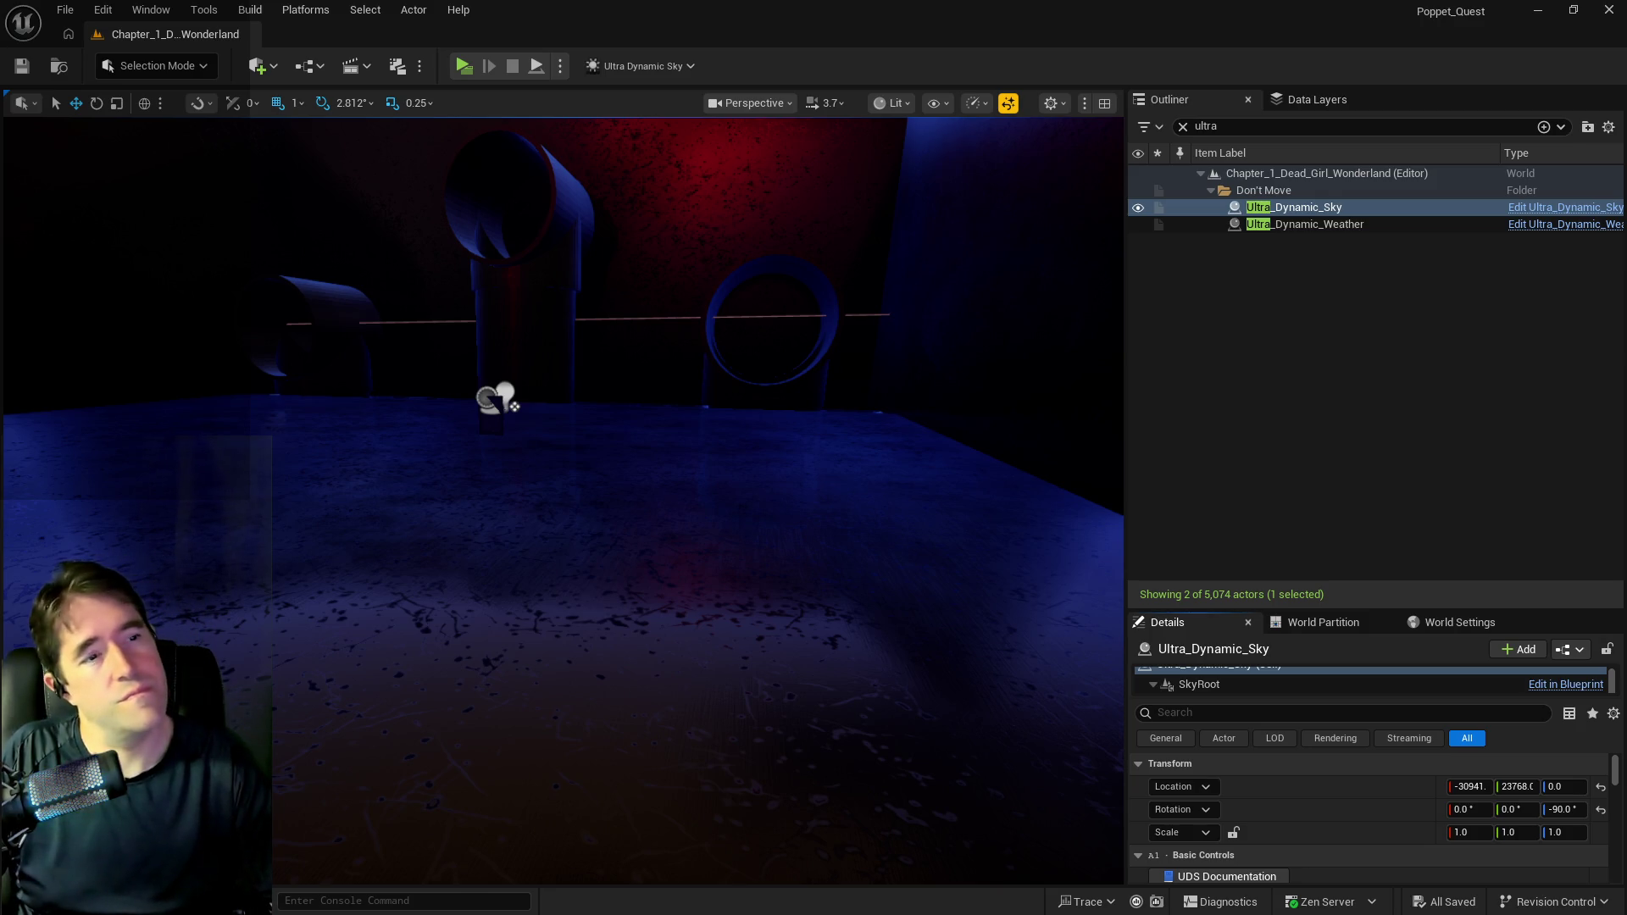
Fly through the level to select SM_Pipe_14, then past the neon signs into the purple-lit room.
mouse_move(750, 667)
left_mouse_down()
mouse_move(703, 628)
mouse_move(721, 678)
mouse_move(746, 661)
mouse_move(720, 644)
mouse_move(703, 661)
mouse_move(671, 522)
left_mouse_up()
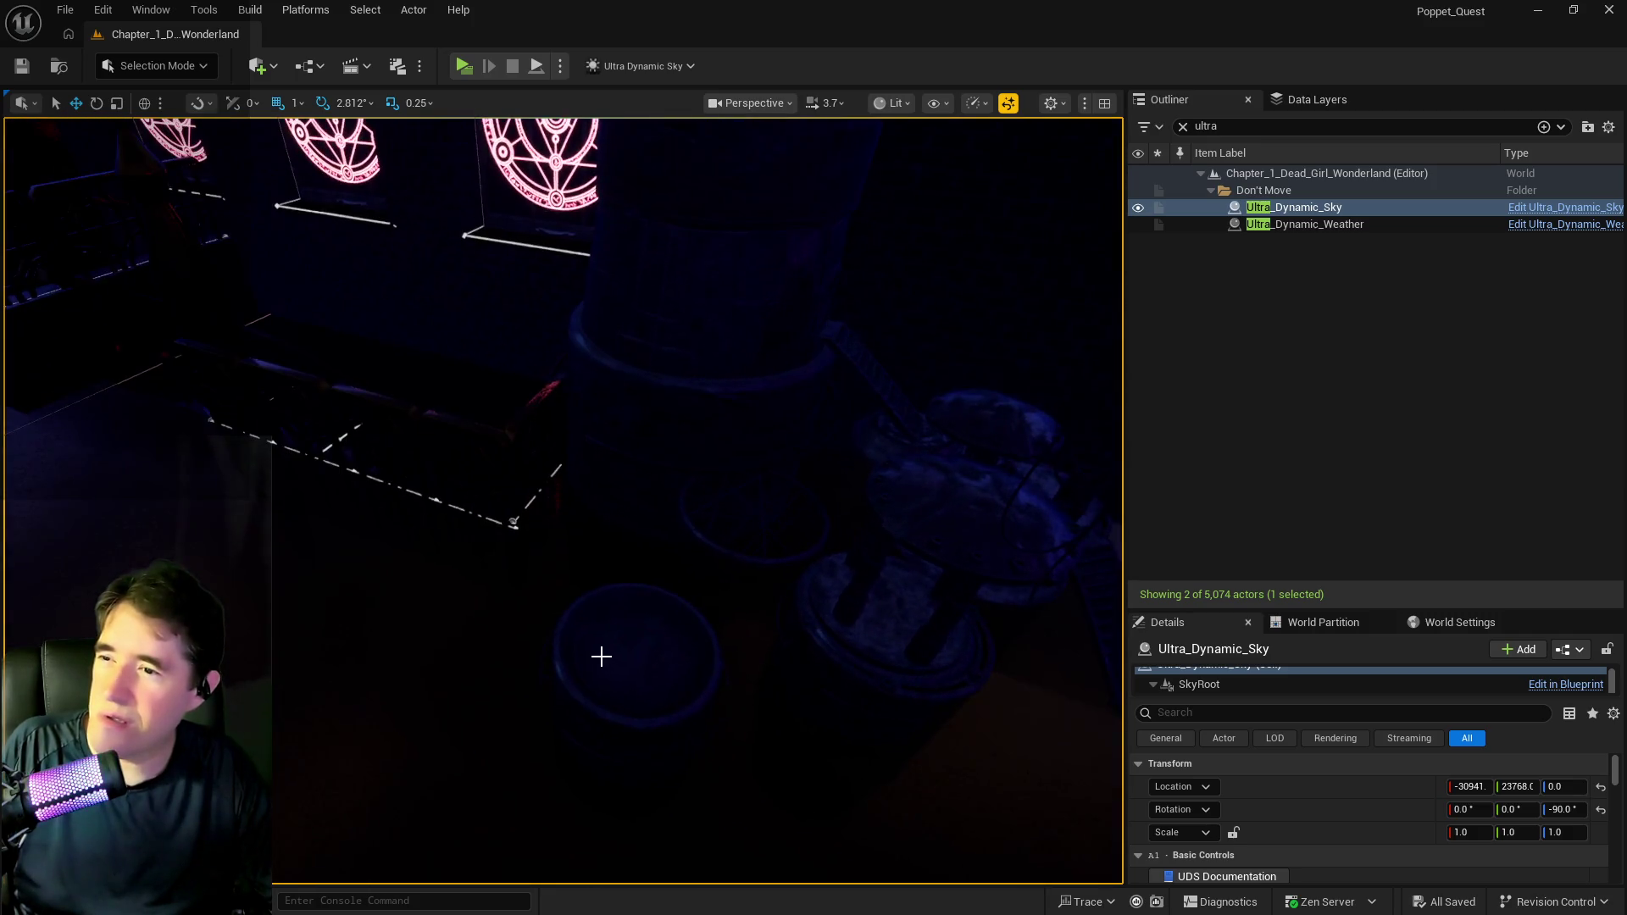
left_click(599, 657)
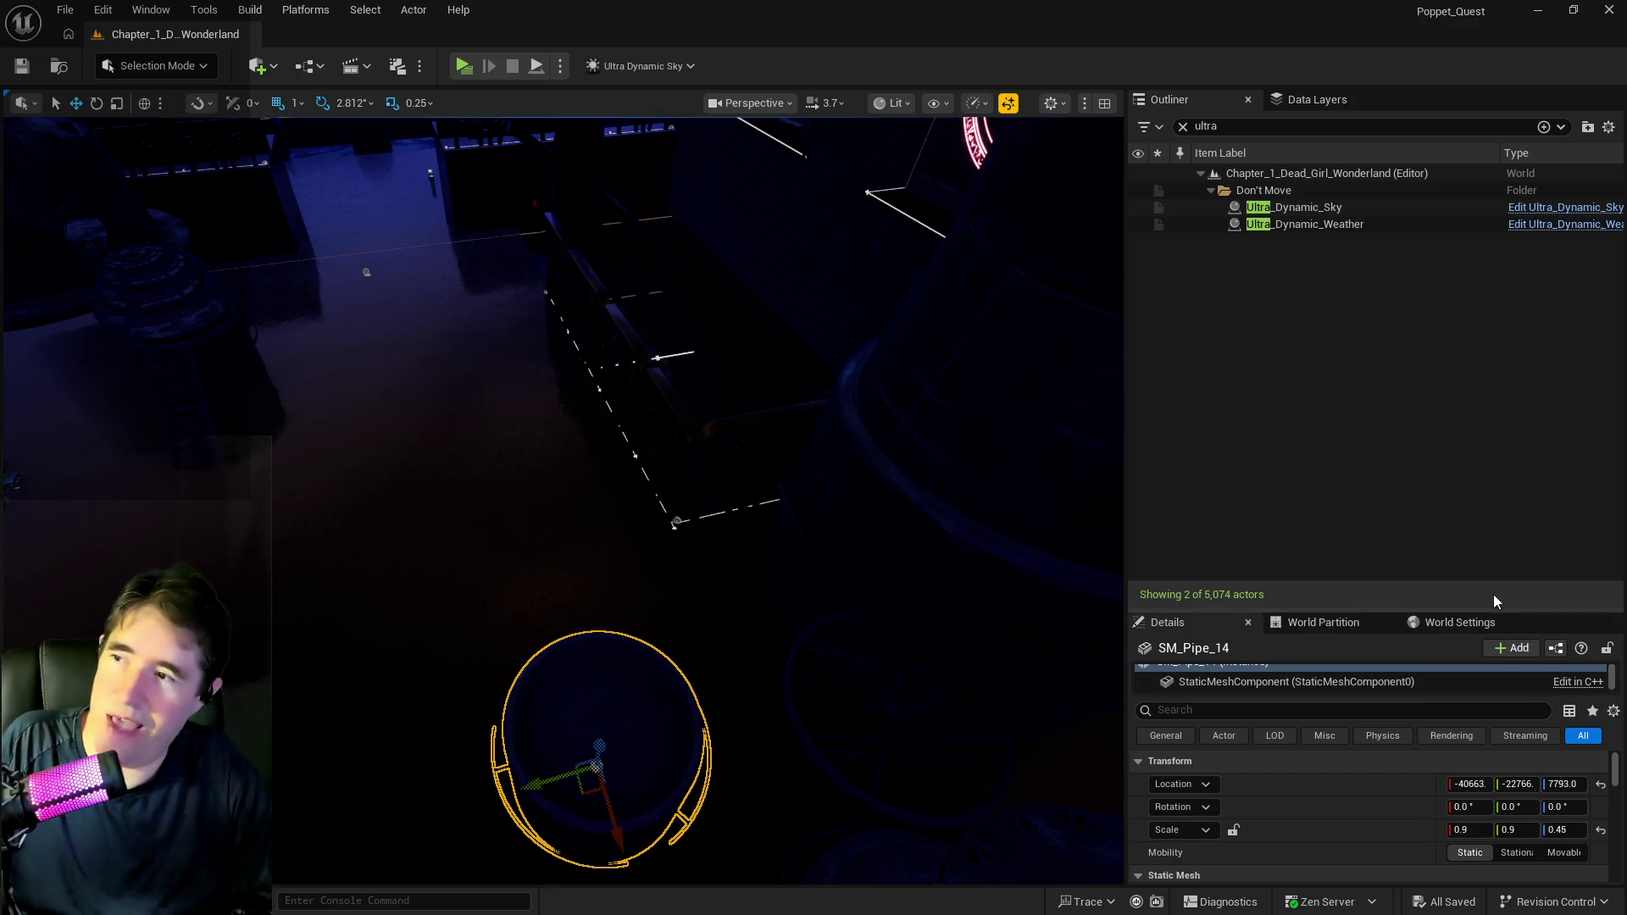
mouse_move(560, 500)
left_mouse_down()
mouse_move(652, 475)
mouse_move(551, 406)
mouse_move(580, 539)
left_mouse_up()
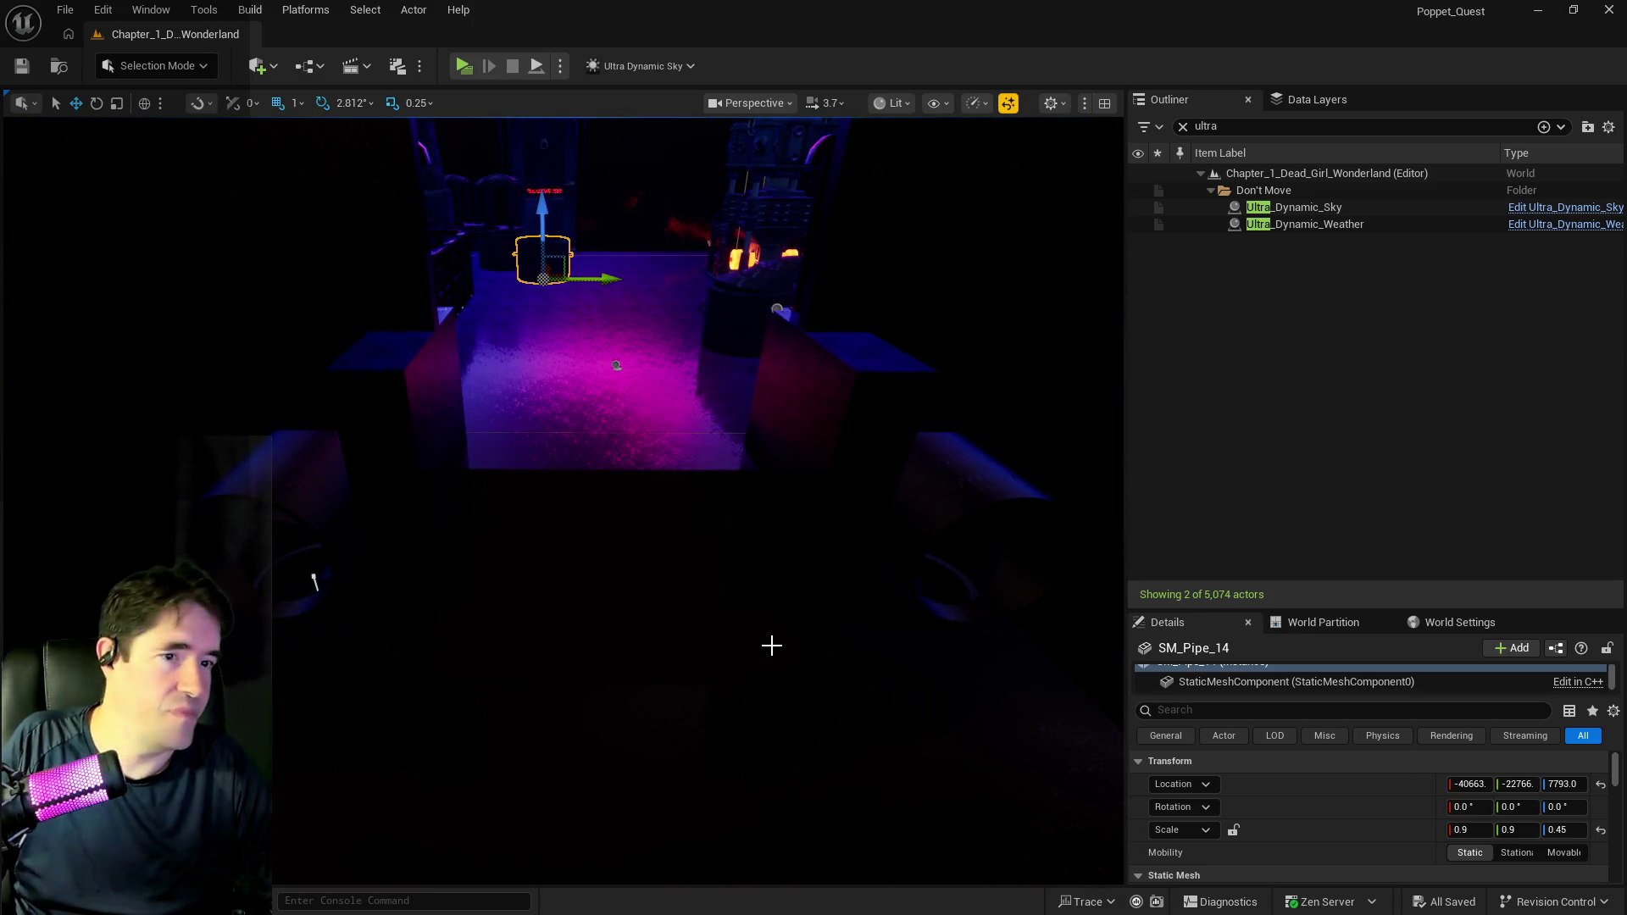
left_click_drag(447, 737, 468, 678)
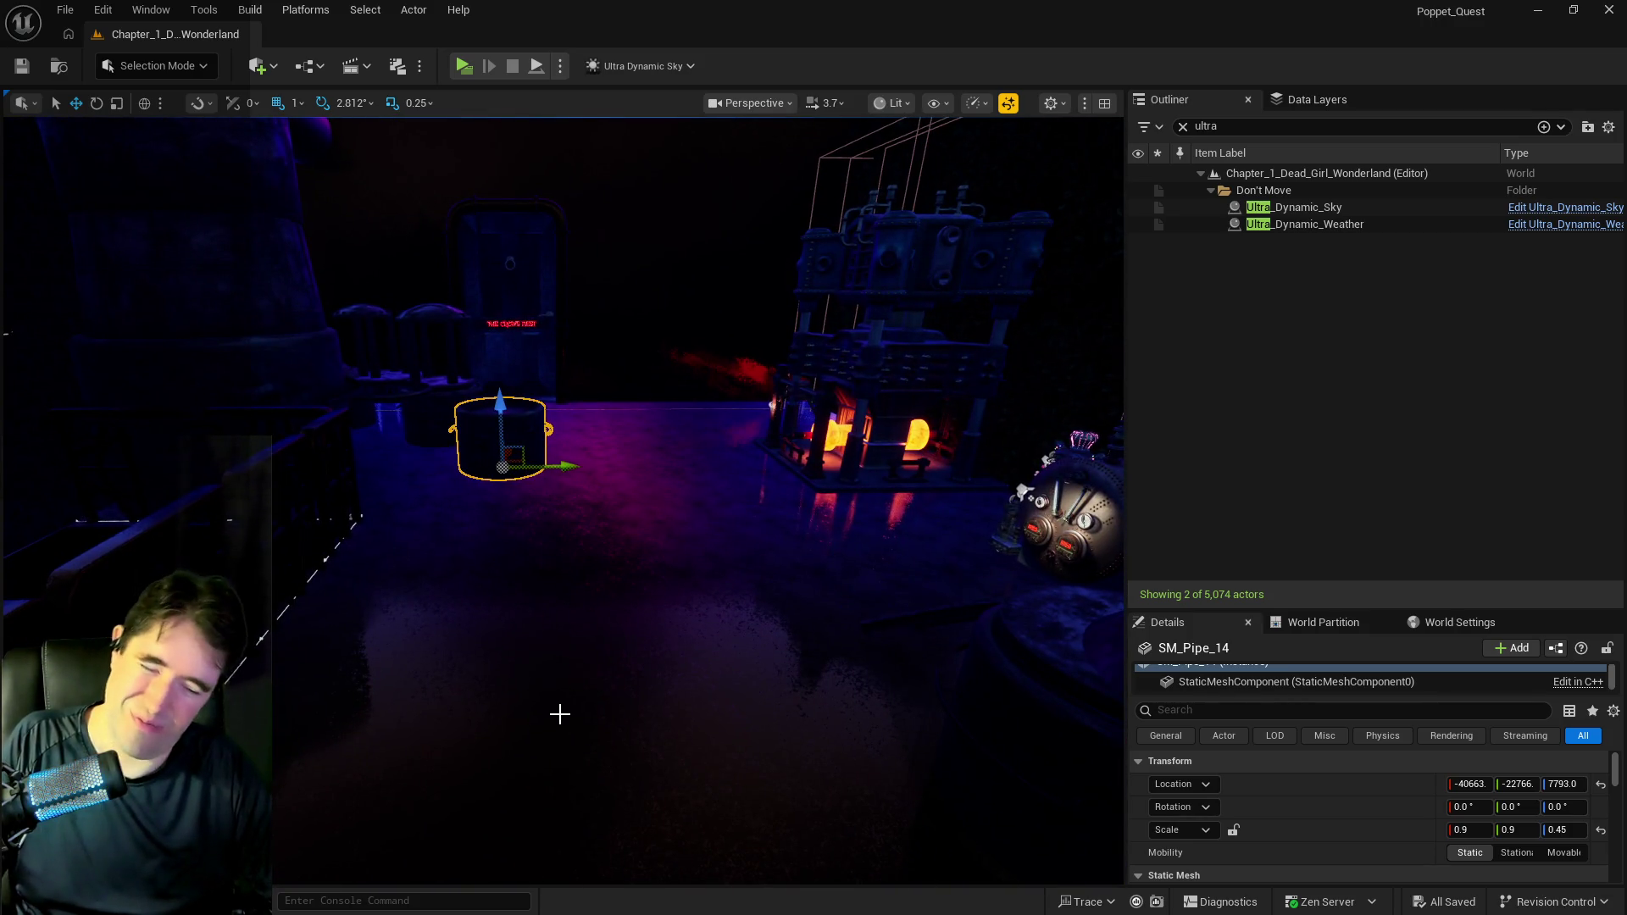